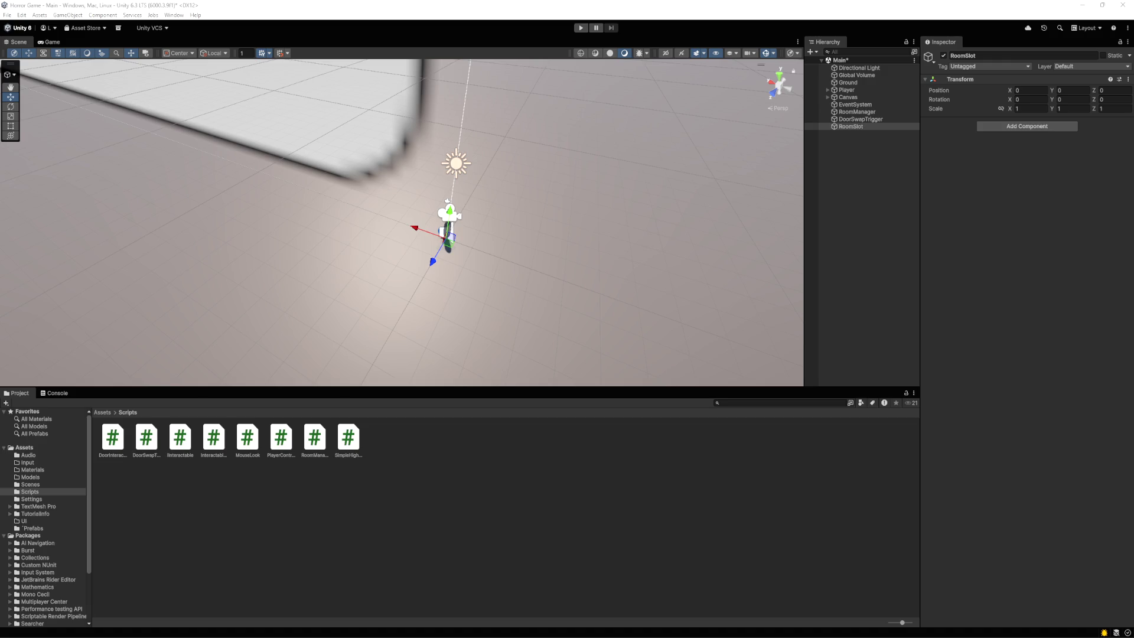
Select RoomManager to show its Room 1 and Room 2 prefabs, RoomSlot spawn slot and Player
{"action": "left_click", "coordinate": [860, 113]}
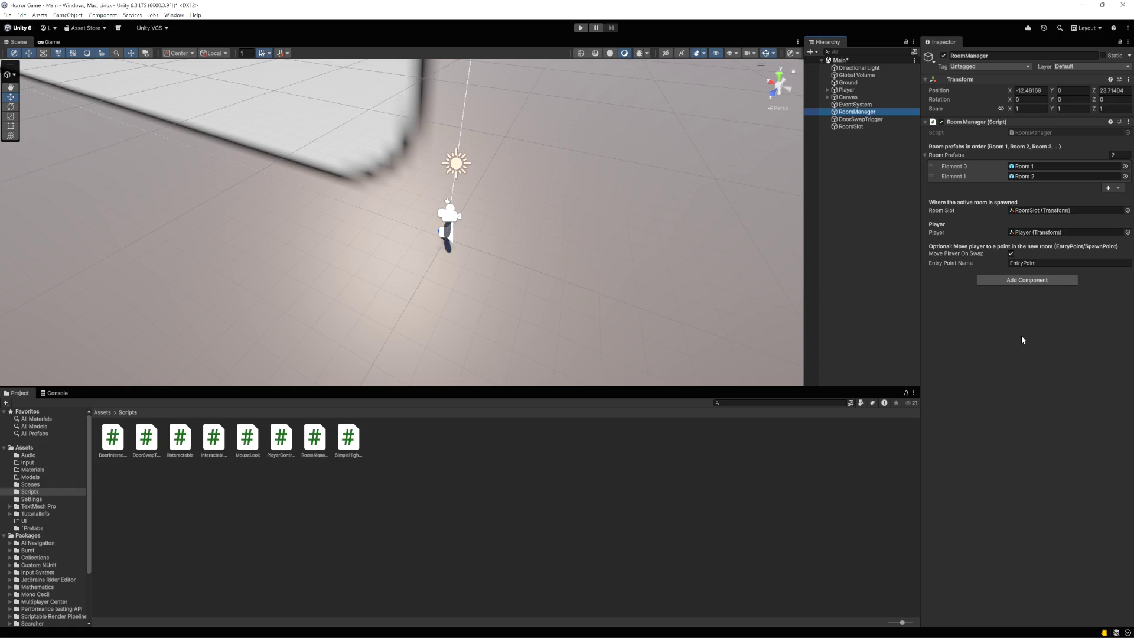
{"action": "key", "text": "super+shift+s"}
{"action": "key", "text": "Escape"}
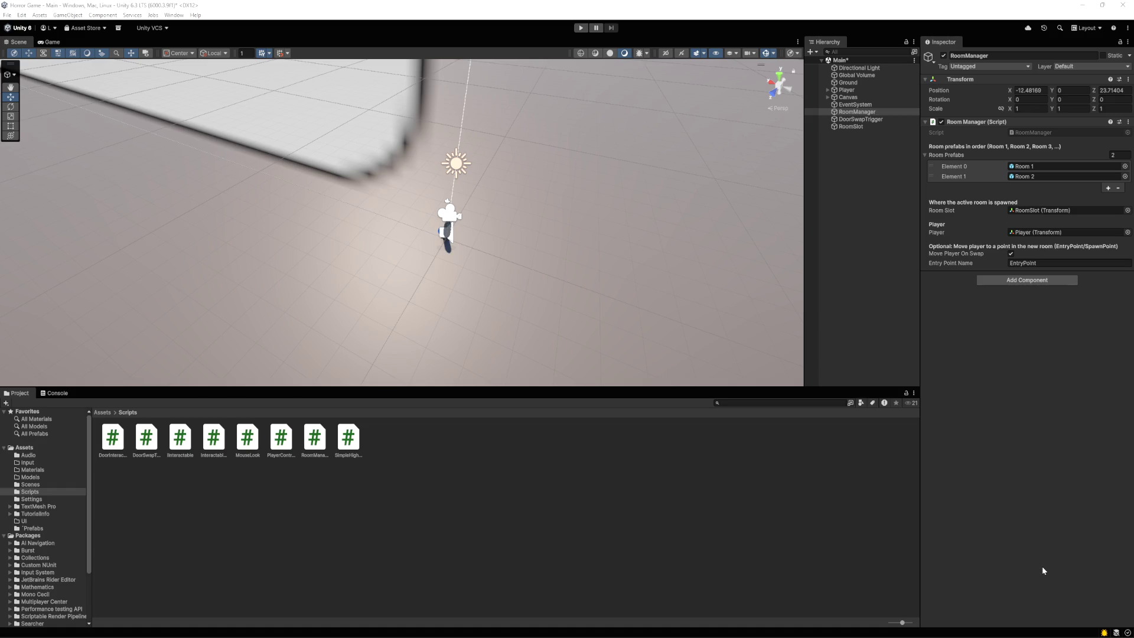
{"action": "left_click", "coordinate": [314, 439]}
In RoomManager.cs, add an Update method after FindChildRecursive that calls SwapRoom() when T is pressed
{"action": "double_click", "coordinate": [314, 439]}
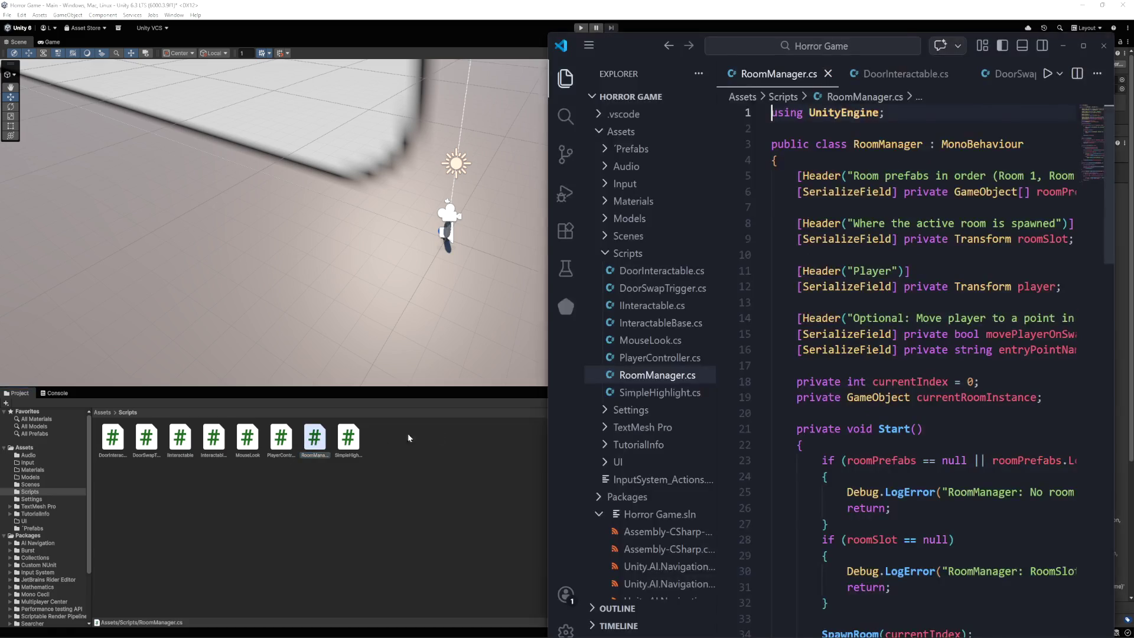
{"action": "scroll", "coordinate": [927, 367], "scroll_direction": "down", "scroll_amount": 3}
{"action": "scroll", "coordinate": [927, 366], "scroll_direction": "down", "scroll_amount": 14}
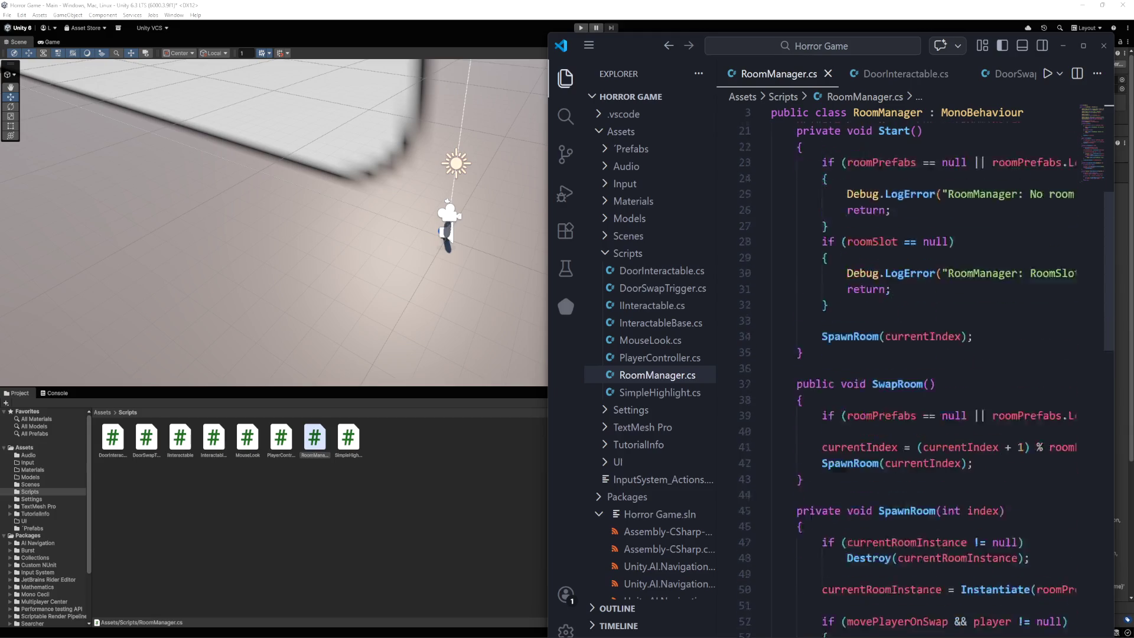
{"action": "scroll", "coordinate": [927, 366], "scroll_direction": "down", "scroll_amount": 5}
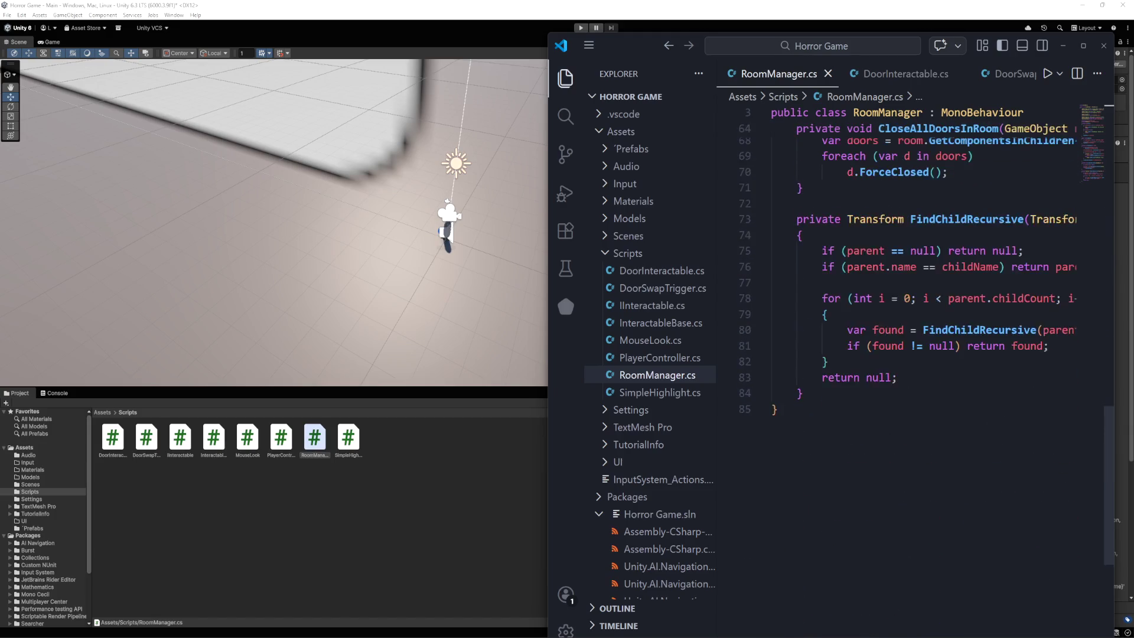
{"action": "left_click", "coordinate": [803, 393]}
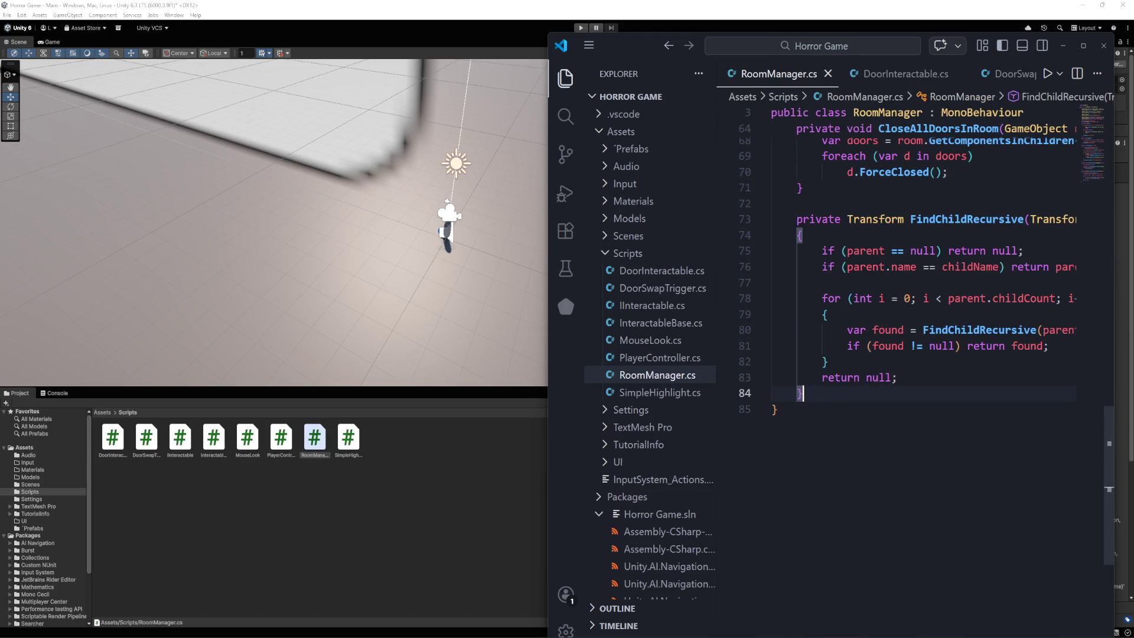
{"action": "key", "text": "Return"}
{"action": "key", "text": "Return"}
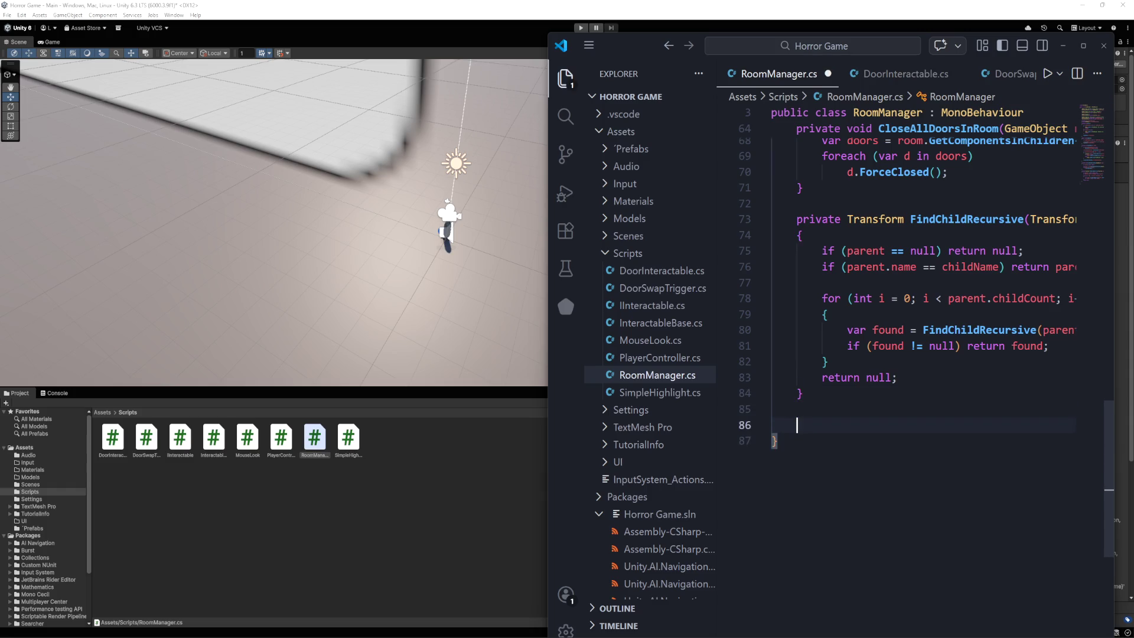
{"action": "type", "text": "private void Update() {     if (Input.GetKeyDown(KeyCode.T))         SwapRoom(); }"}
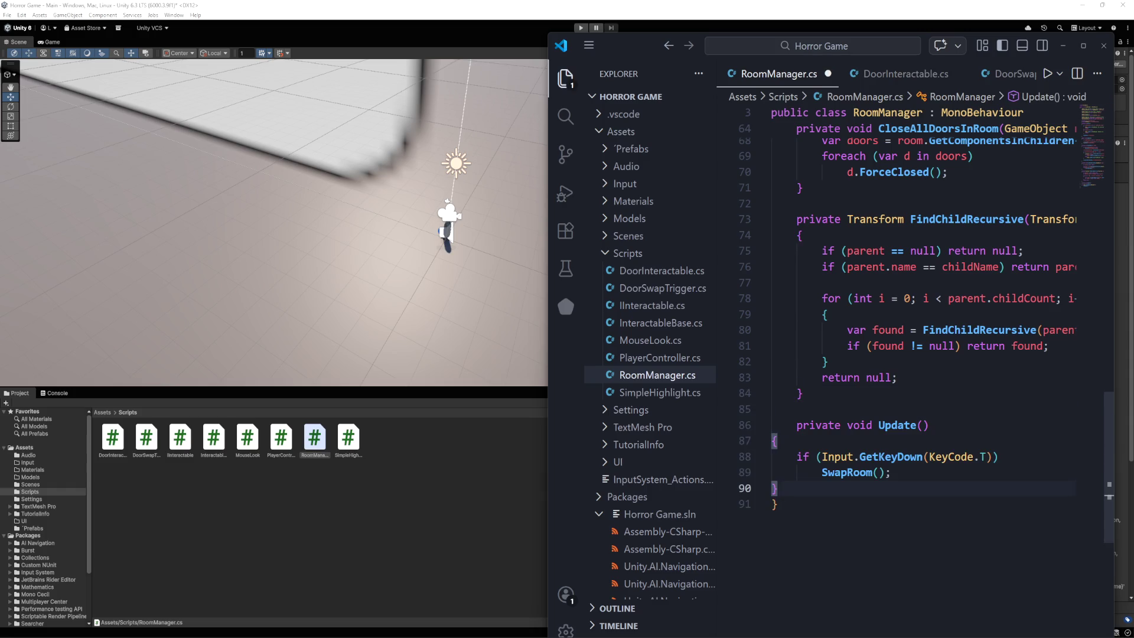
Align the Update method's braces and save RoomManager.cs so Unity recompiles
{"action": "key", "text": "Up"}
{"action": "key", "text": "Up"}
{"action": "key", "text": "Up"}
{"action": "key", "text": "Home"}
{"action": "key", "text": "Tab"}
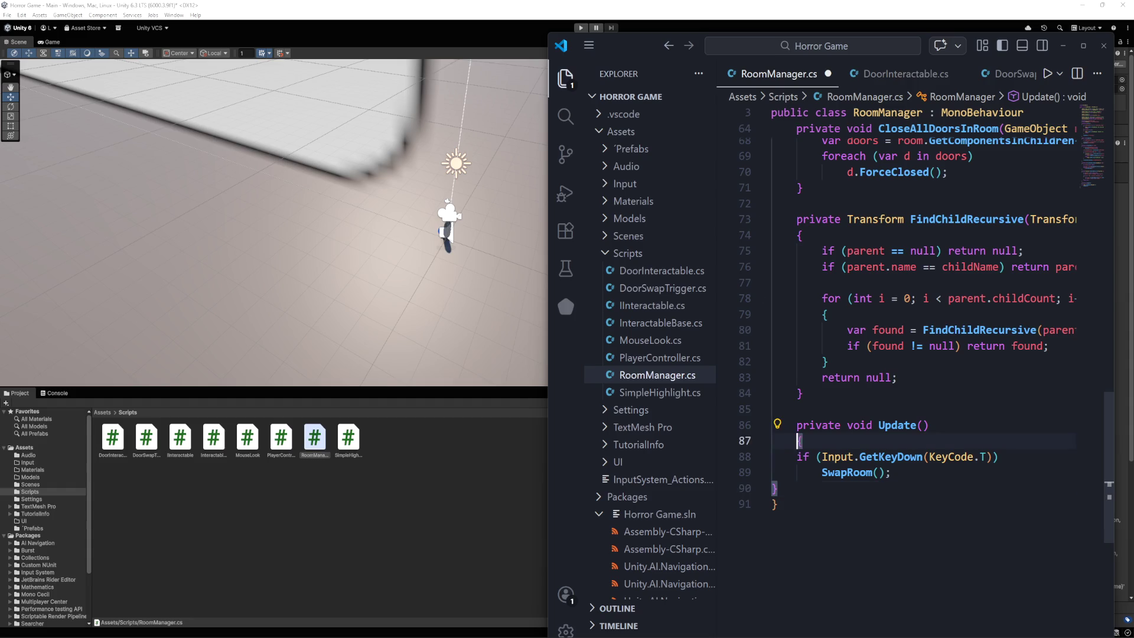
{"action": "key", "text": "Tab"}
{"action": "left_click", "coordinate": [772, 488]}
{"action": "key", "text": "Tab"}
{"action": "left_click", "coordinate": [822, 441]}
{"action": "key", "text": "shift+Tab"}
{"action": "scroll", "coordinate": [927, 343], "scroll_direction": "down", "scroll_amount": 1}
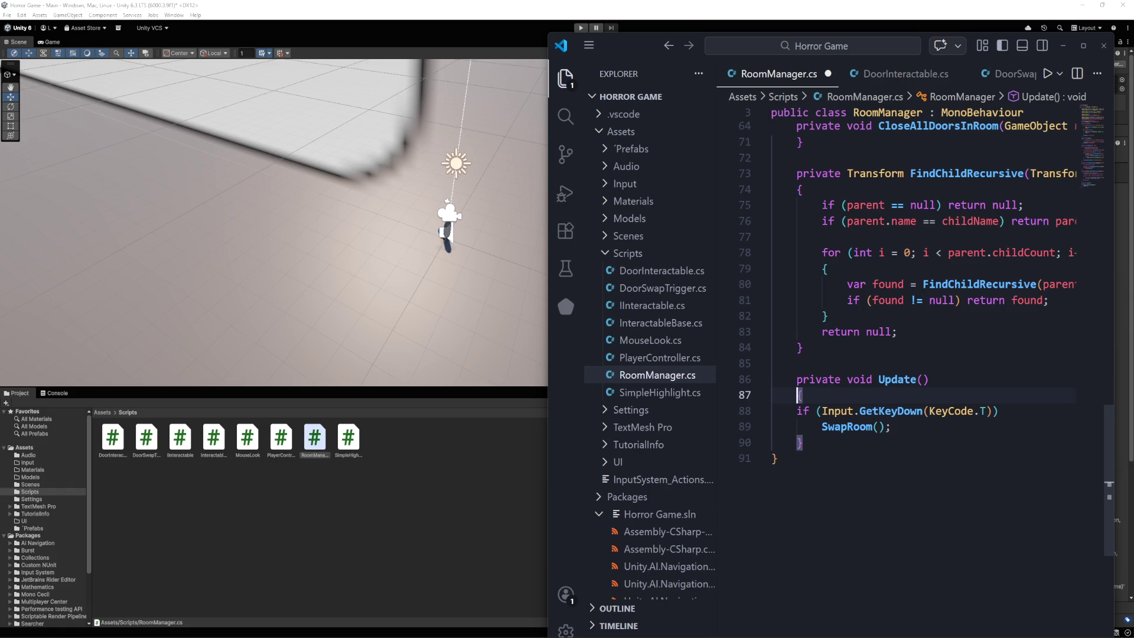
{"action": "key", "text": "ctrl+s"}
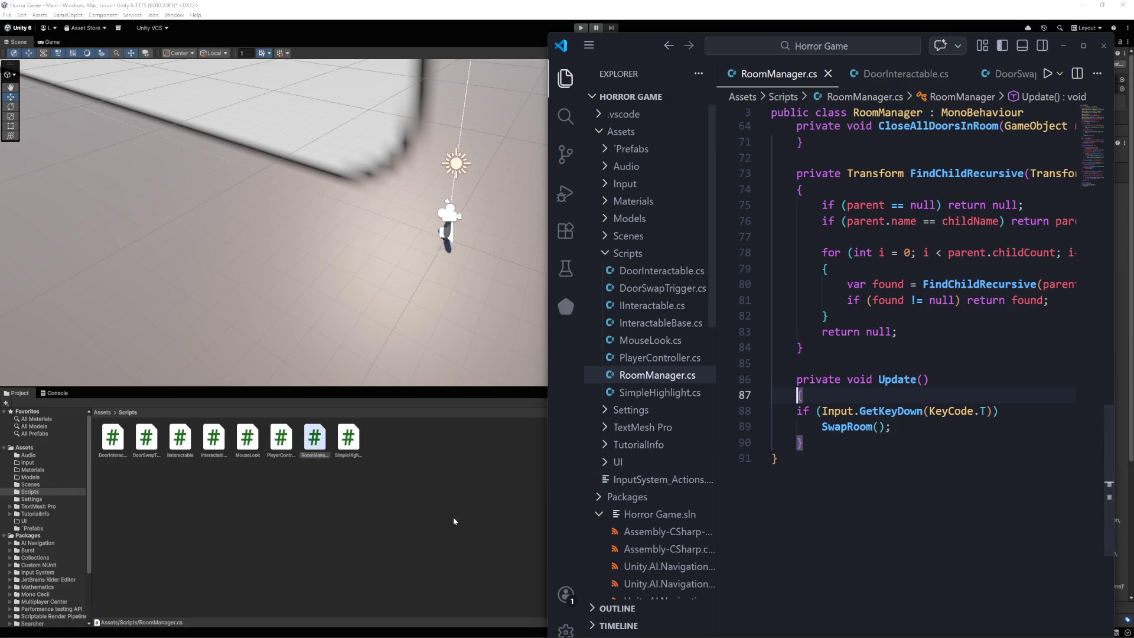
{"action": "left_click", "coordinate": [453, 518]}
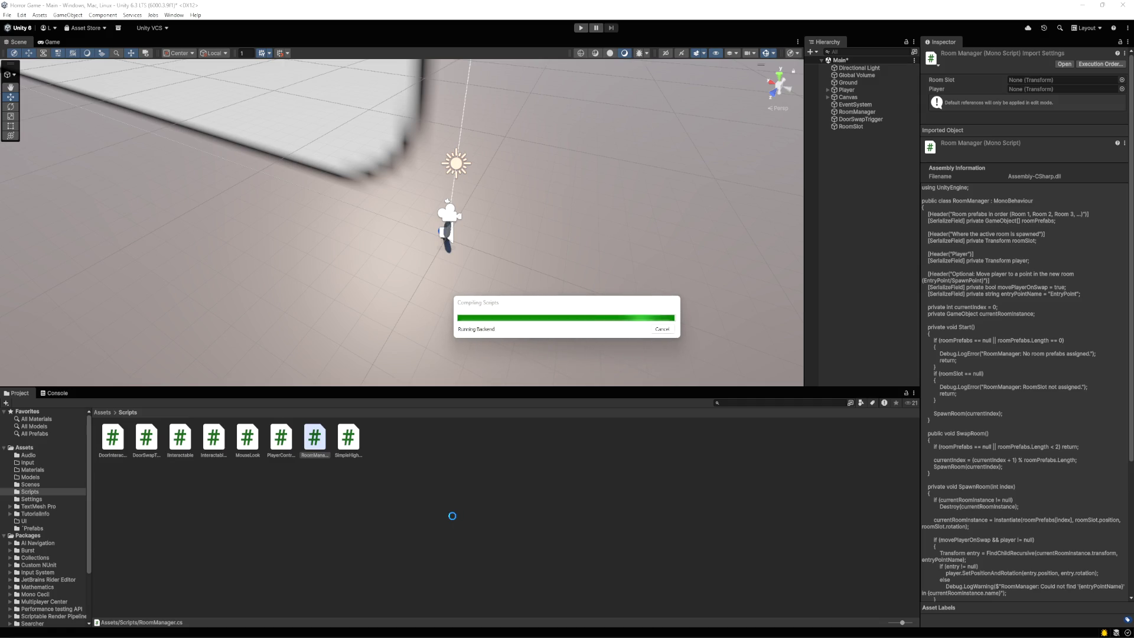
Open the Room 2 prefab from the Prefabs folder and select its Ground
{"action": "left_click", "coordinate": [449, 519]}
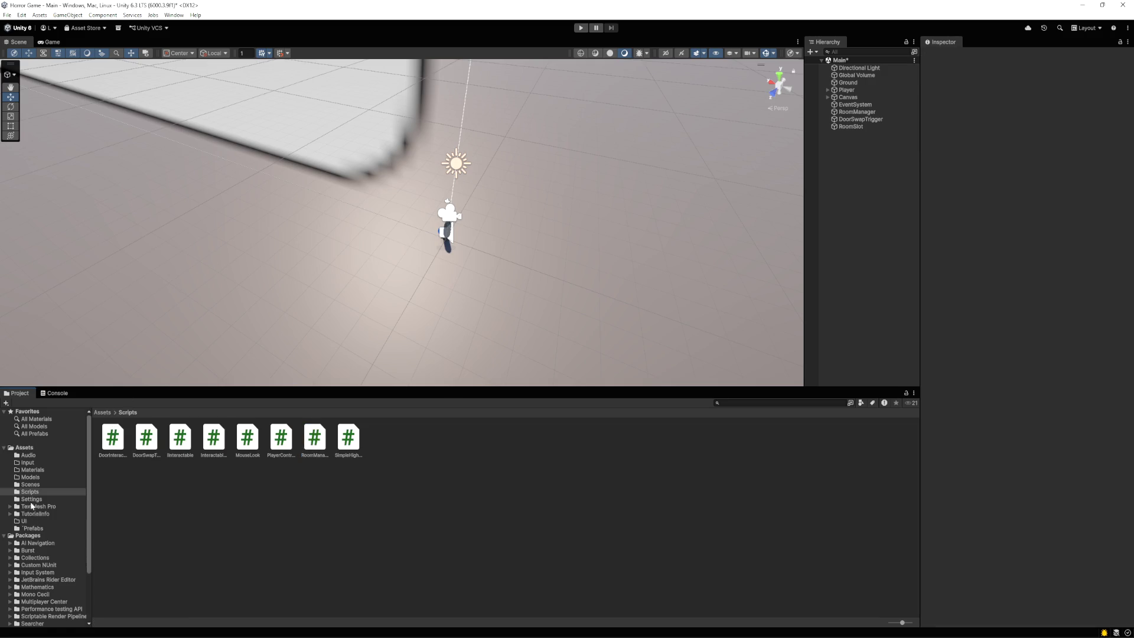
{"action": "left_click", "coordinate": [32, 528]}
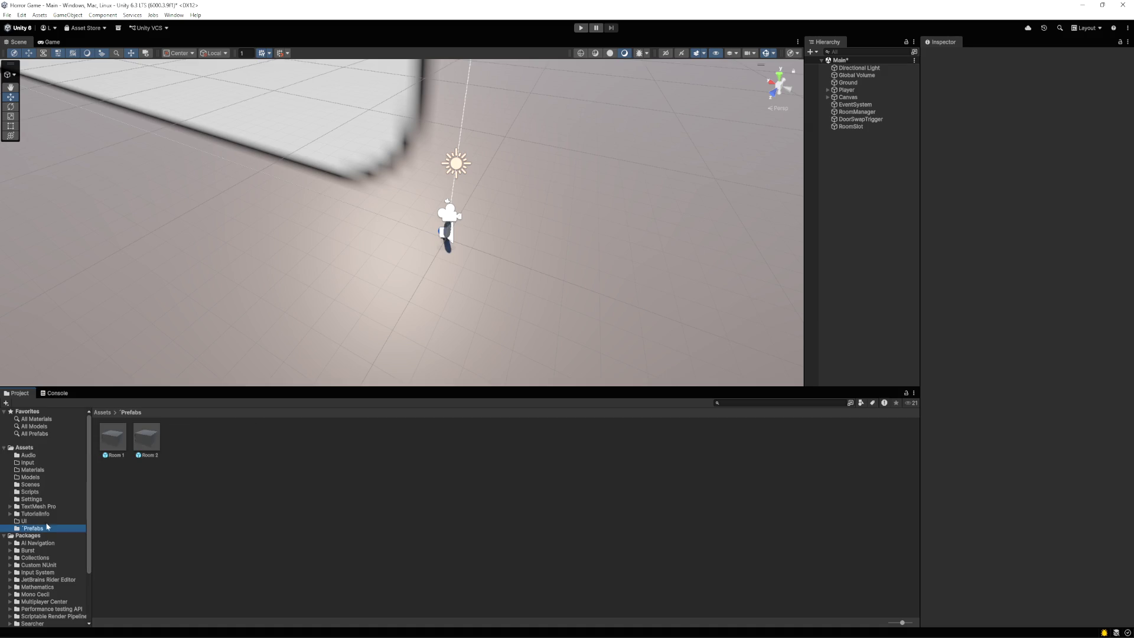
{"action": "double_click", "coordinate": [147, 444]}
{"action": "key", "text": "f"}
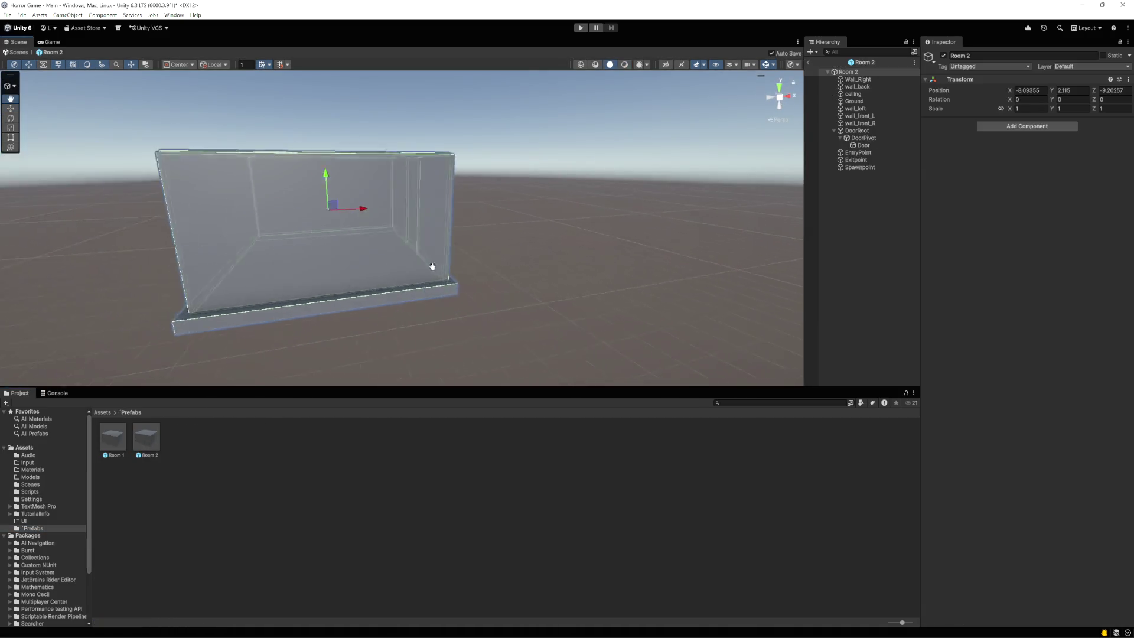
{"action": "left_click_drag", "start_coordinate": [438, 260], "coordinate": [400, 262]}
{"action": "scroll", "coordinate": [367, 264], "scroll_direction": "up", "scroll_amount": 5}
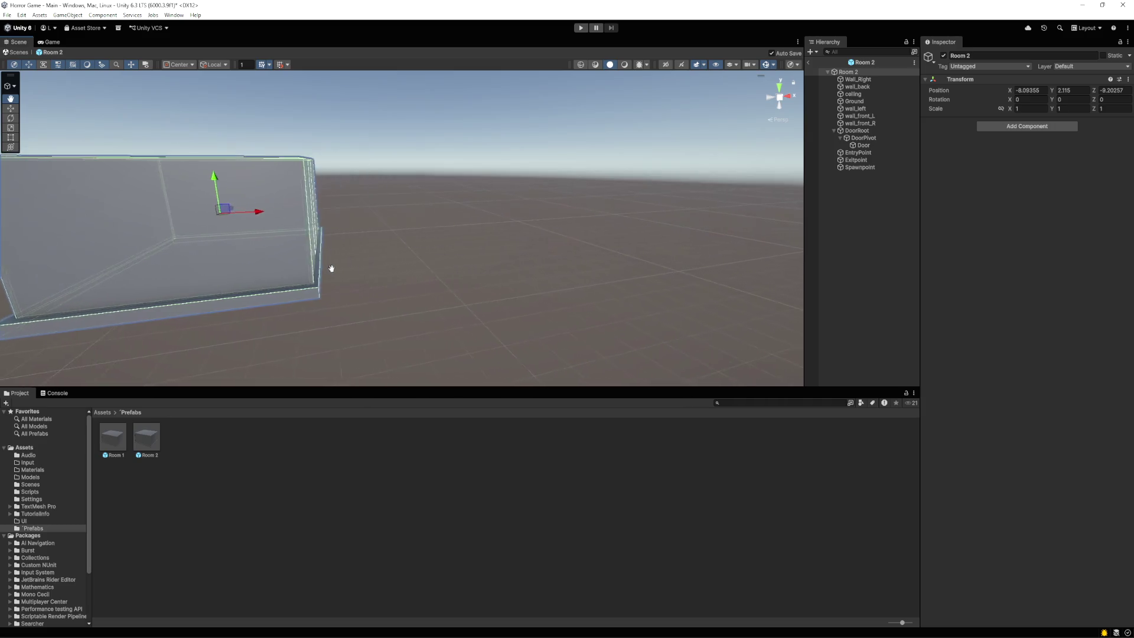
{"action": "key", "text": "w"}
{"action": "left_click", "coordinate": [275, 301]}
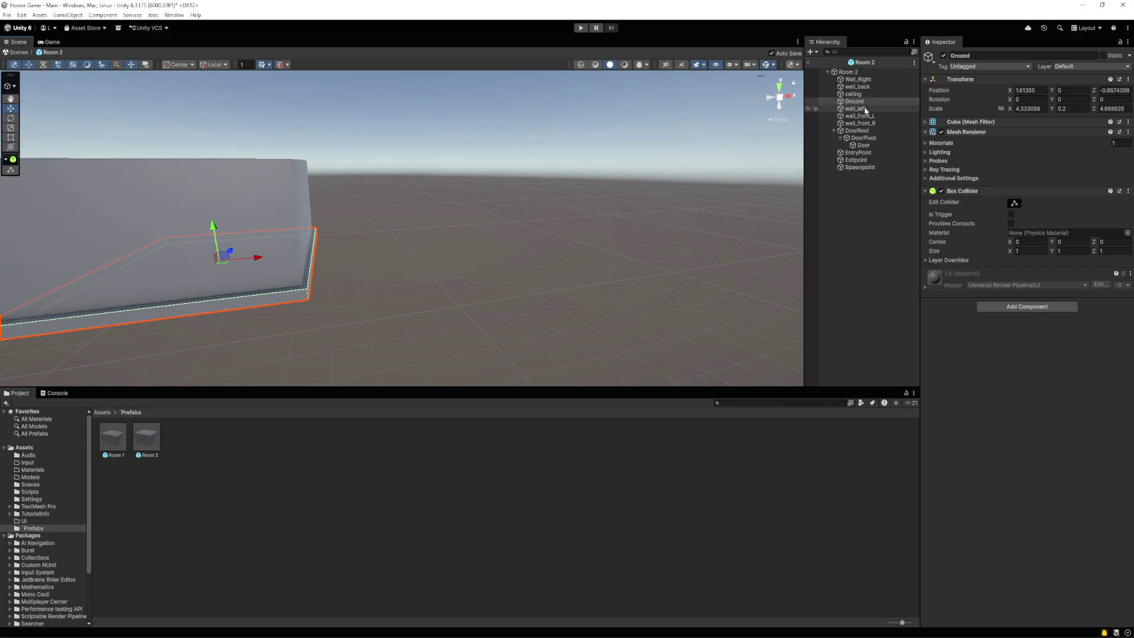
Set the Ground's X scale to 4.85, undoing a stray position nudge, and start a play test
{"action": "left_click", "coordinate": [1031, 90]}
{"action": "left_click", "coordinate": [1011, 91]}
{"action": "left_click_drag", "start_coordinate": [1010, 91], "coordinate": [1012, 93]}
{"action": "key", "text": "ctrl+s"}
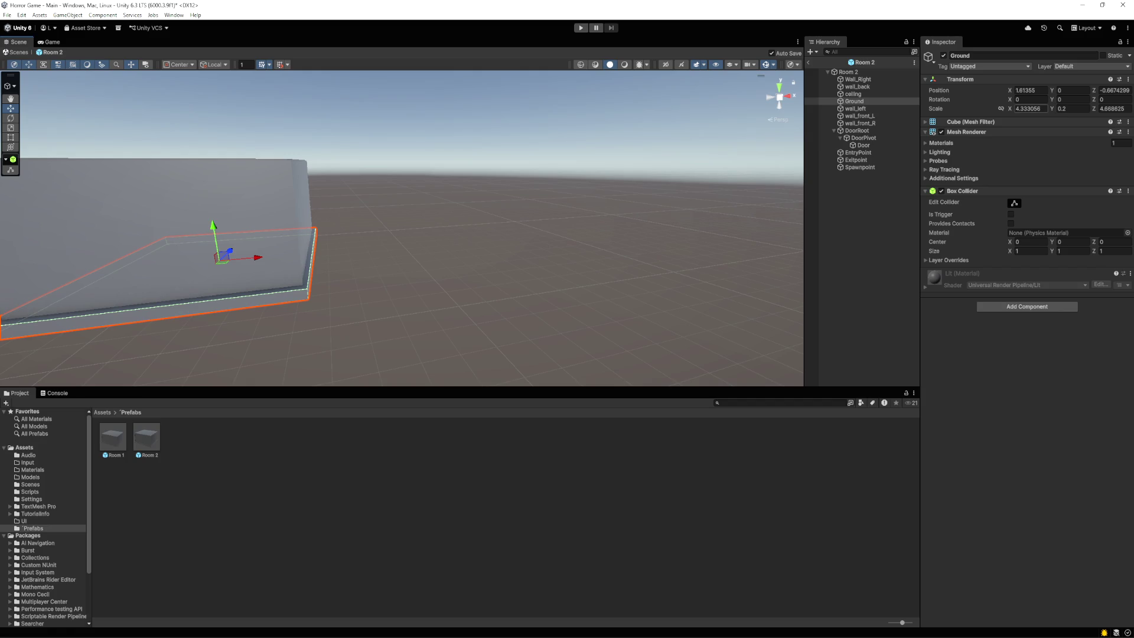
{"action": "left_click", "coordinate": [1016, 110]}
{"action": "type", "text": "4.77"}
{"action": "key", "text": "BackSpace"}
{"action": "key", "text": "BackSpace"}
{"action": "type", "text": "85"}
{"action": "key", "text": "Return"}
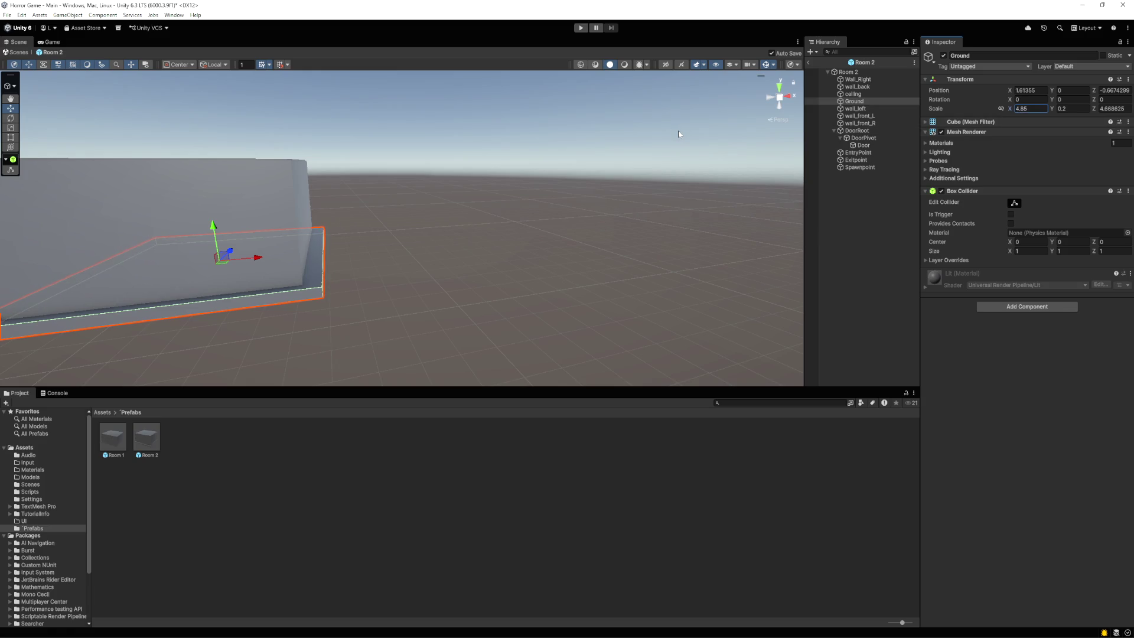
{"action": "left_click", "coordinate": [580, 27]}
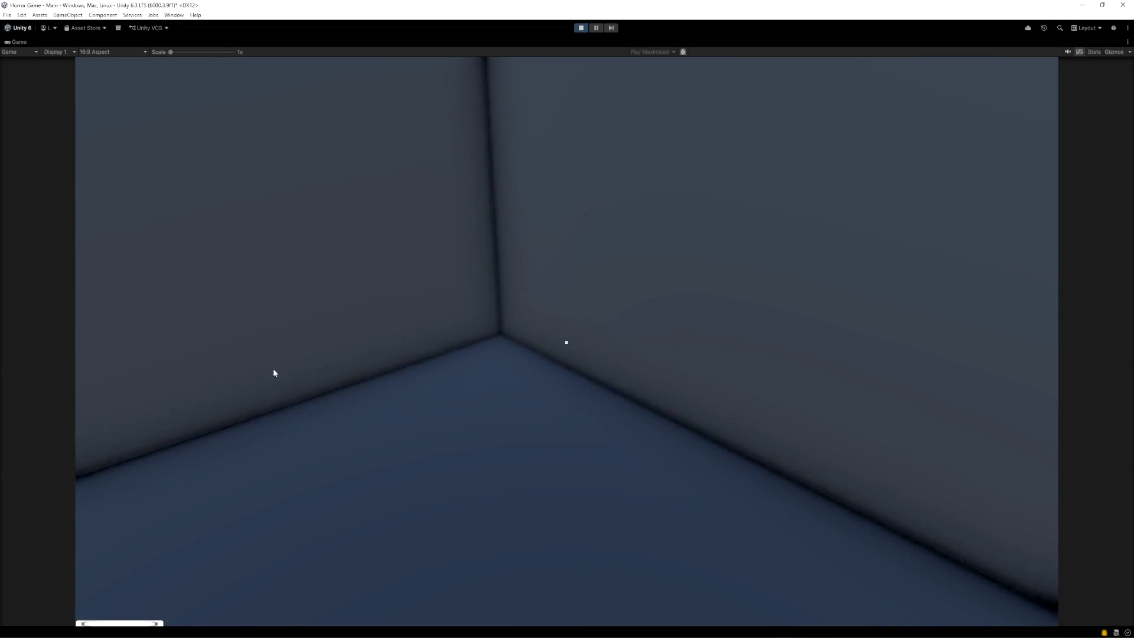
Walk to the door, open it with E, go through to the corridor, then stop playing
{"action": "left_click", "coordinate": [423, 380]}
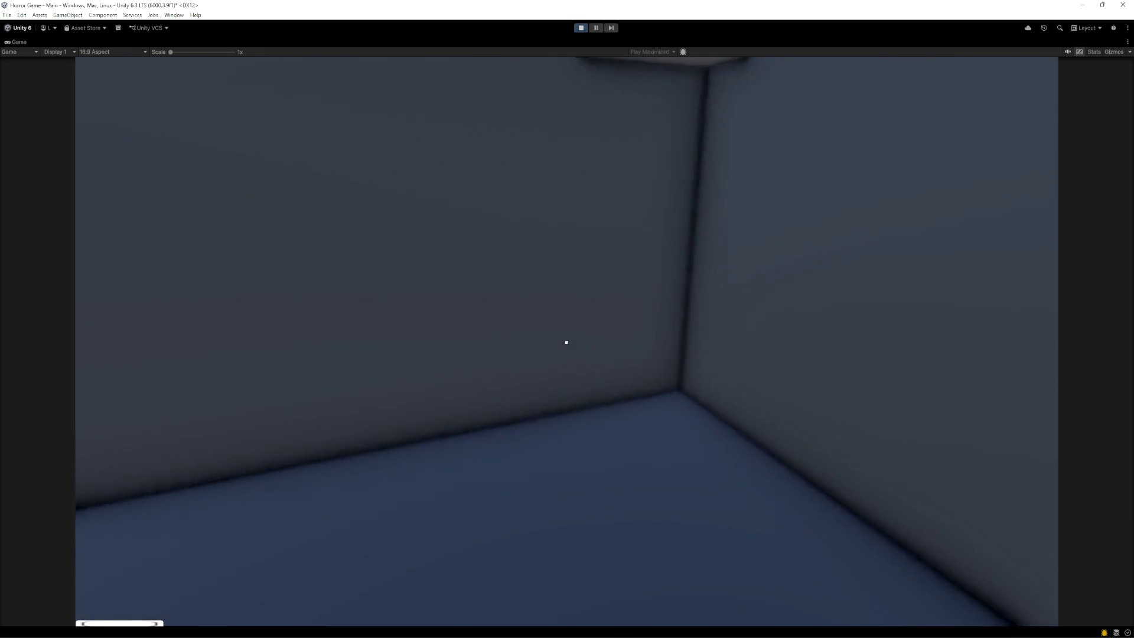
{"action": "key", "text": "w"}
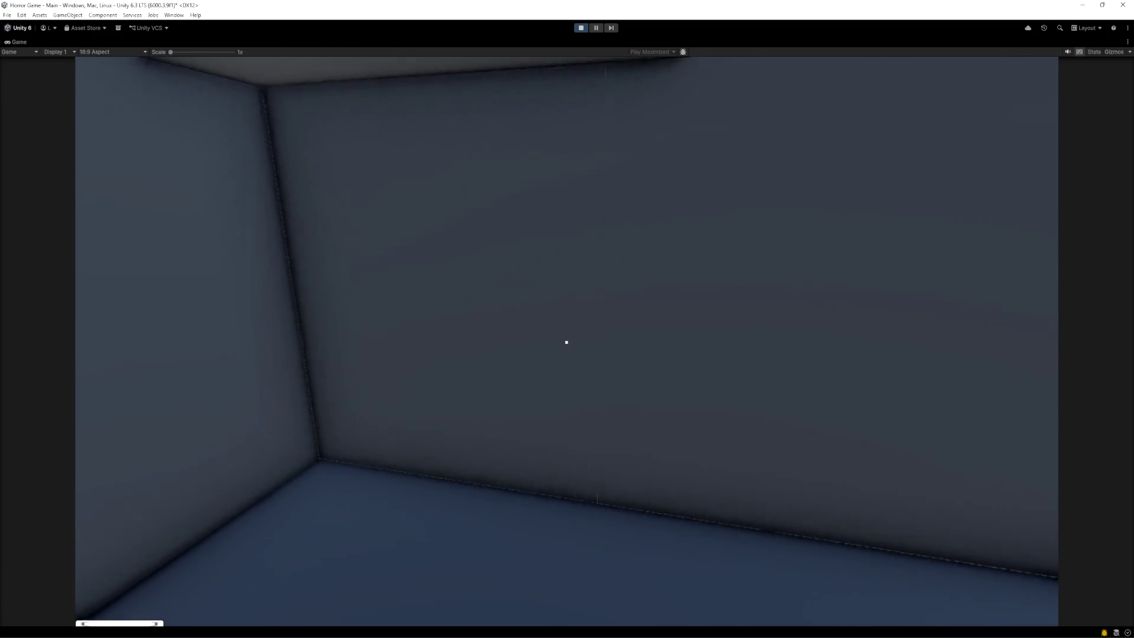
{"action": "key", "text": "e"}
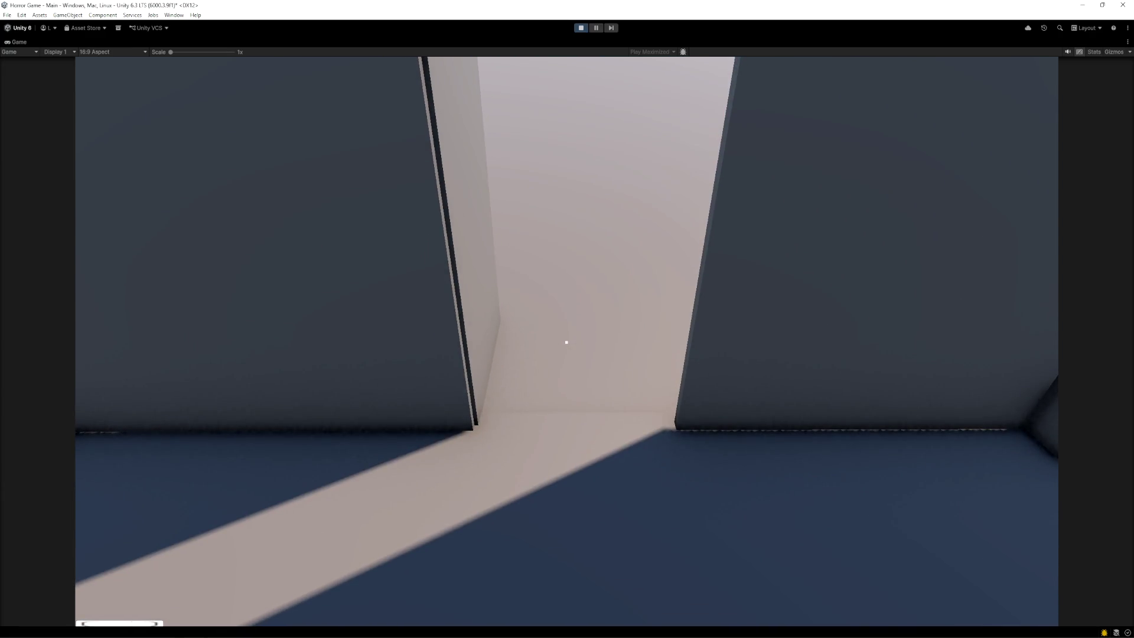
{"action": "key", "text": "w"}
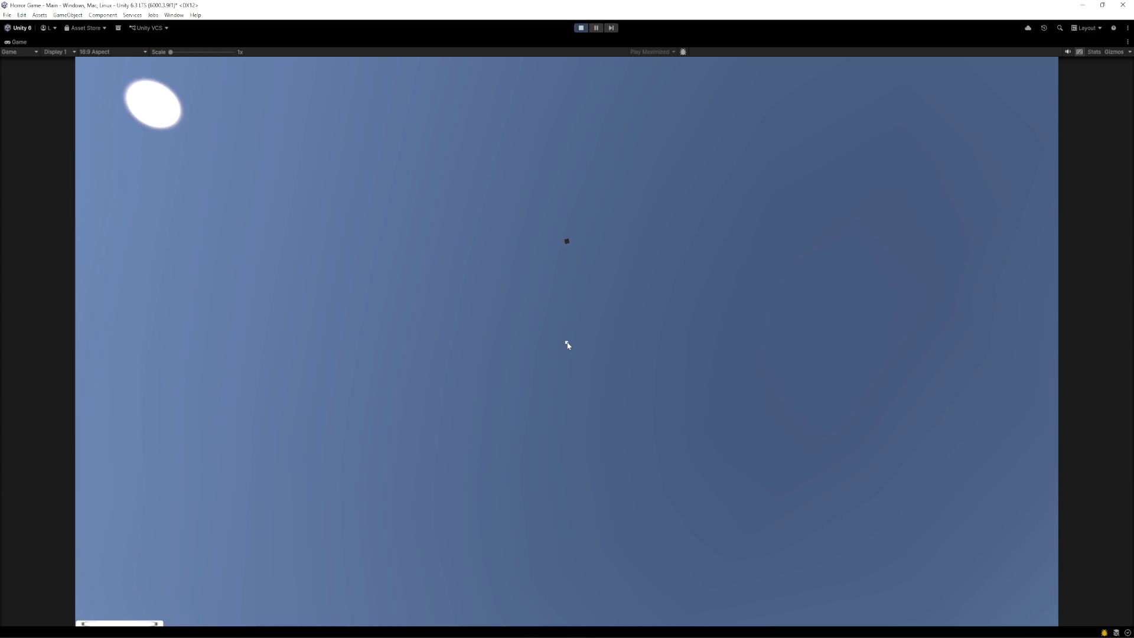
{"action": "left_click", "coordinate": [581, 28]}
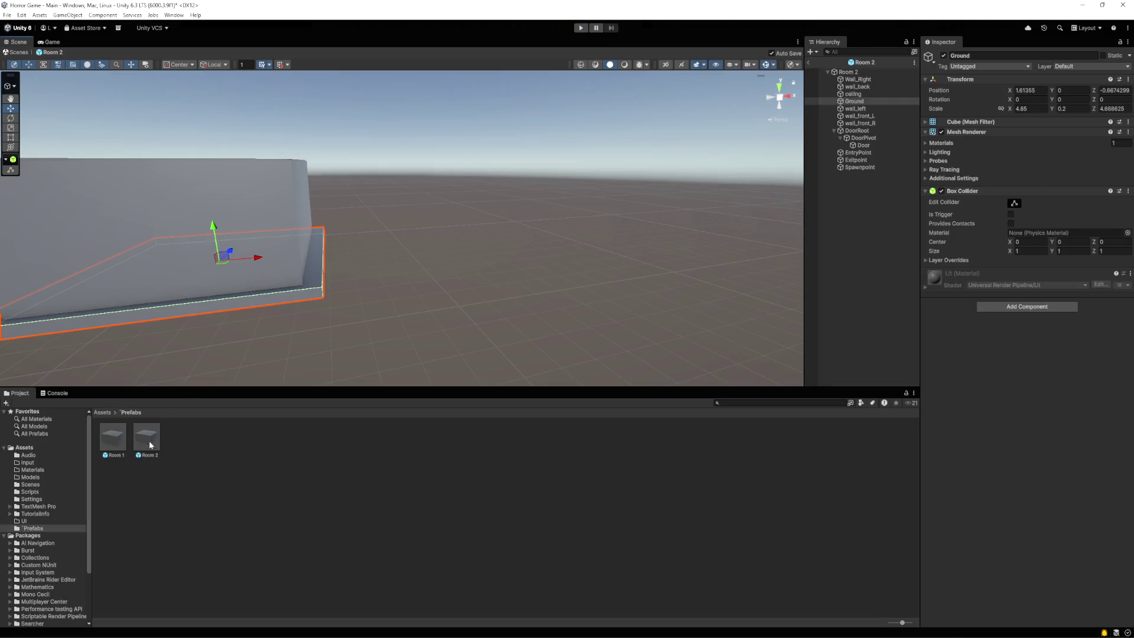
Review Room 2's Spawnpoint, Ground components and EntryPoint, then open the Room 1 prefab
{"action": "double_click", "coordinate": [149, 446]}
{"action": "left_click", "coordinate": [856, 168]}
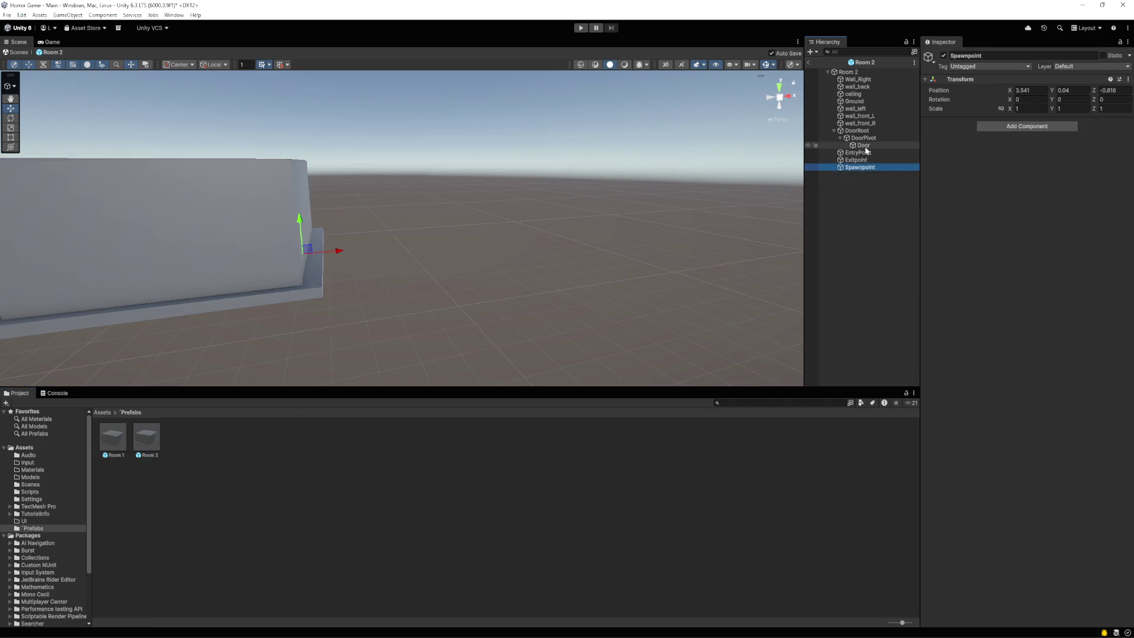
{"action": "left_click", "coordinate": [862, 101]}
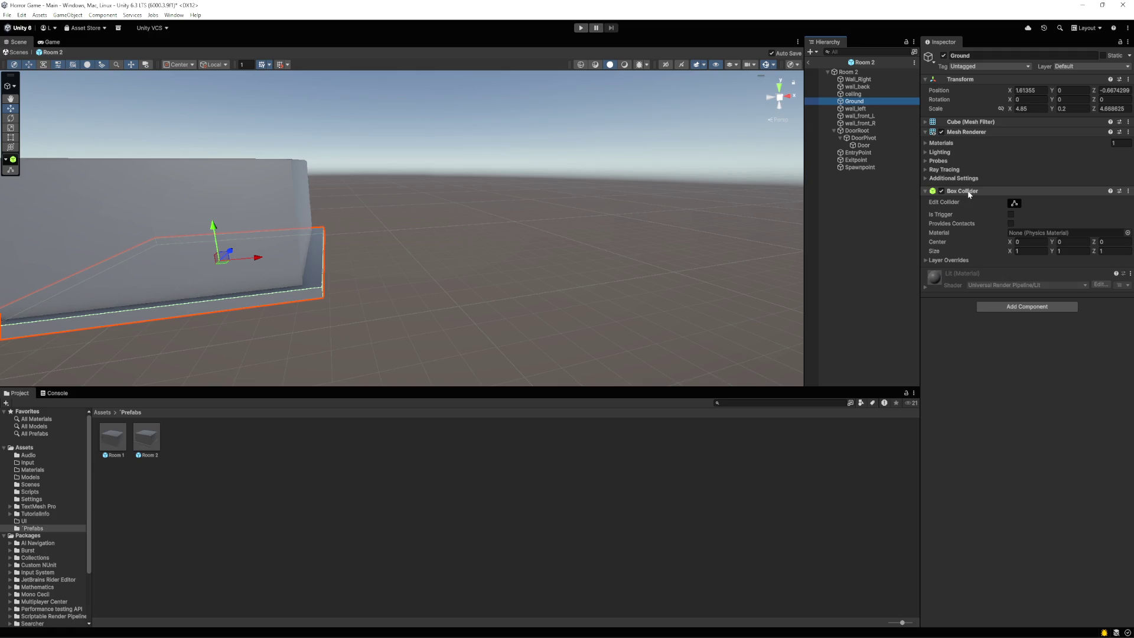
{"action": "left_click", "coordinate": [925, 132]}
{"action": "left_click", "coordinate": [926, 143]}
{"action": "left_click", "coordinate": [925, 142]}
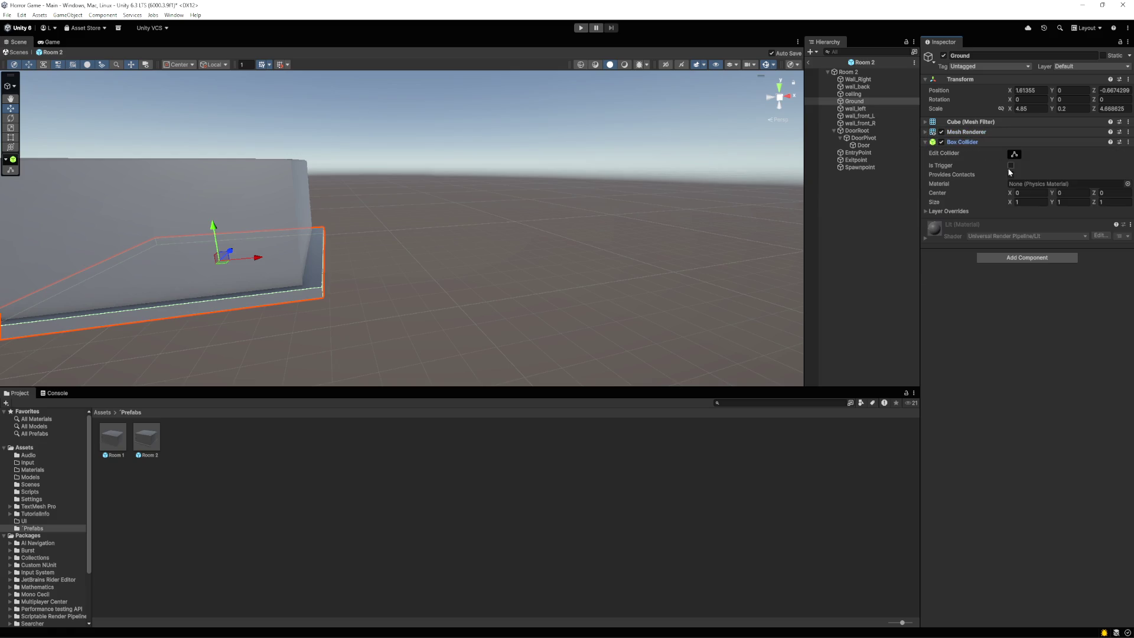
{"action": "left_click", "coordinate": [931, 143]}
{"action": "left_click", "coordinate": [871, 151]}
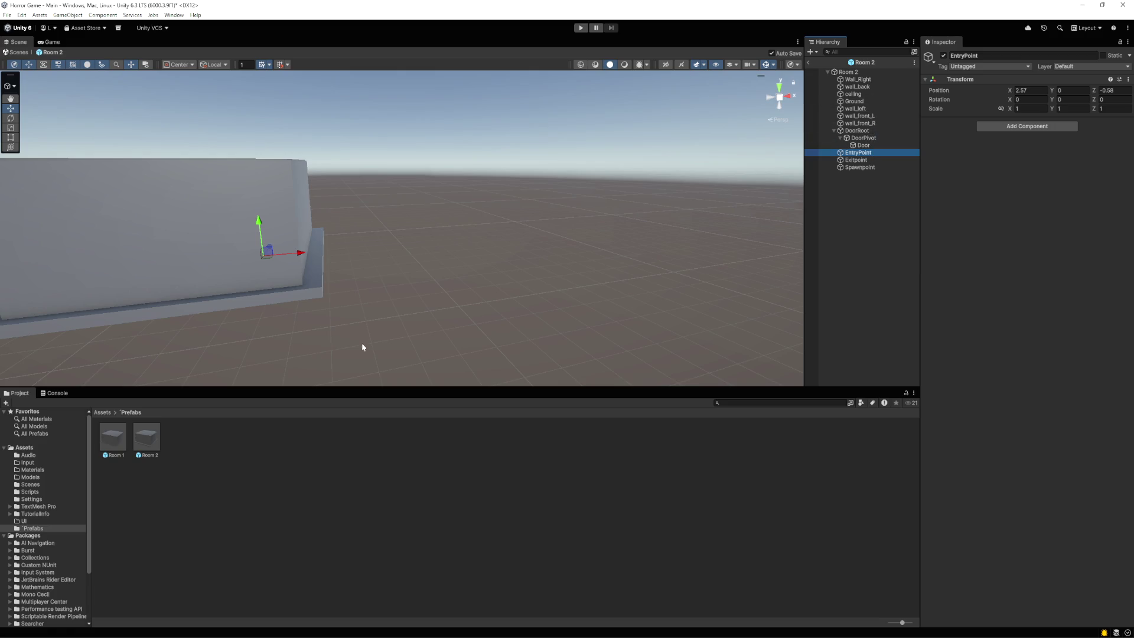
{"action": "double_click", "coordinate": [111, 434]}
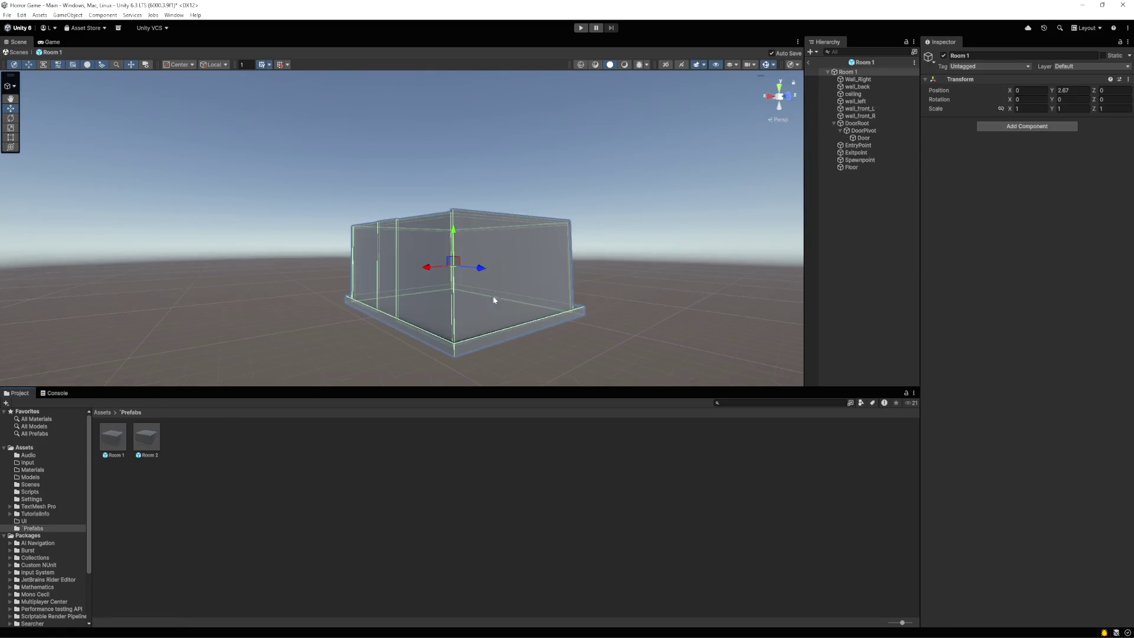
Inspect where Room 1's Spawnpoint sits in the scene, then reopen the Room 2 prefab
{"action": "left_click", "coordinate": [867, 164]}
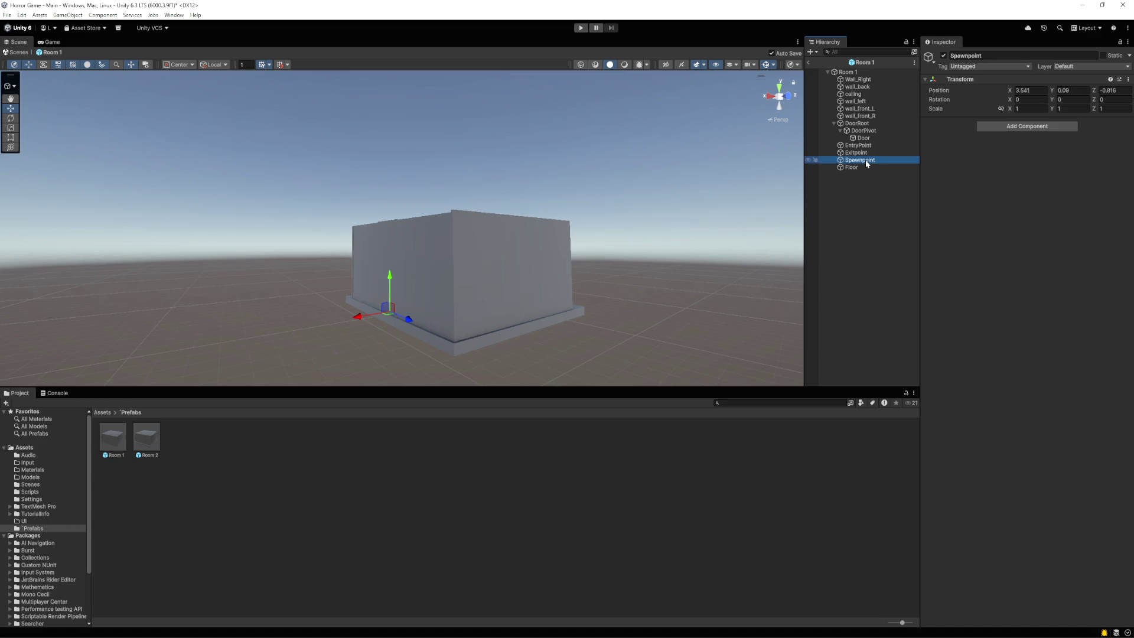
{"action": "left_click", "coordinate": [859, 153]}
{"action": "left_click", "coordinate": [855, 161]}
{"action": "mouse_move", "coordinate": [457, 284]}
{"action": "left_mouse_down"}
{"action": "mouse_move", "coordinate": [455, 337]}
{"action": "mouse_move", "coordinate": [456, 296]}
{"action": "mouse_move", "coordinate": [451, 319]}
{"action": "mouse_move", "coordinate": [471, 319]}
{"action": "left_mouse_up"}
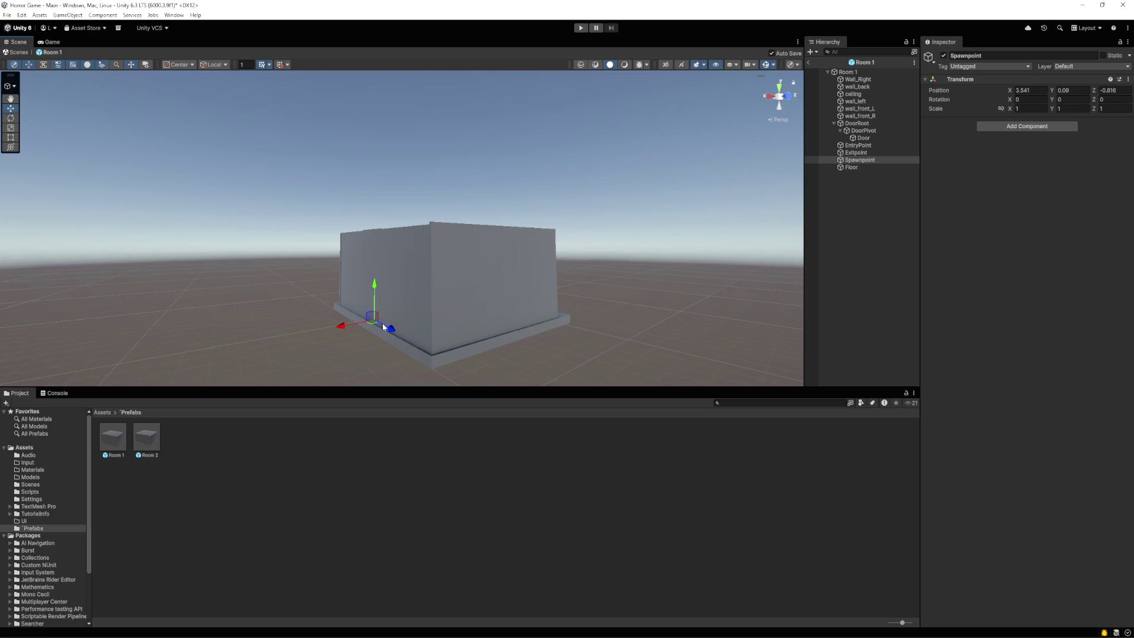
{"action": "double_click", "coordinate": [145, 437]}
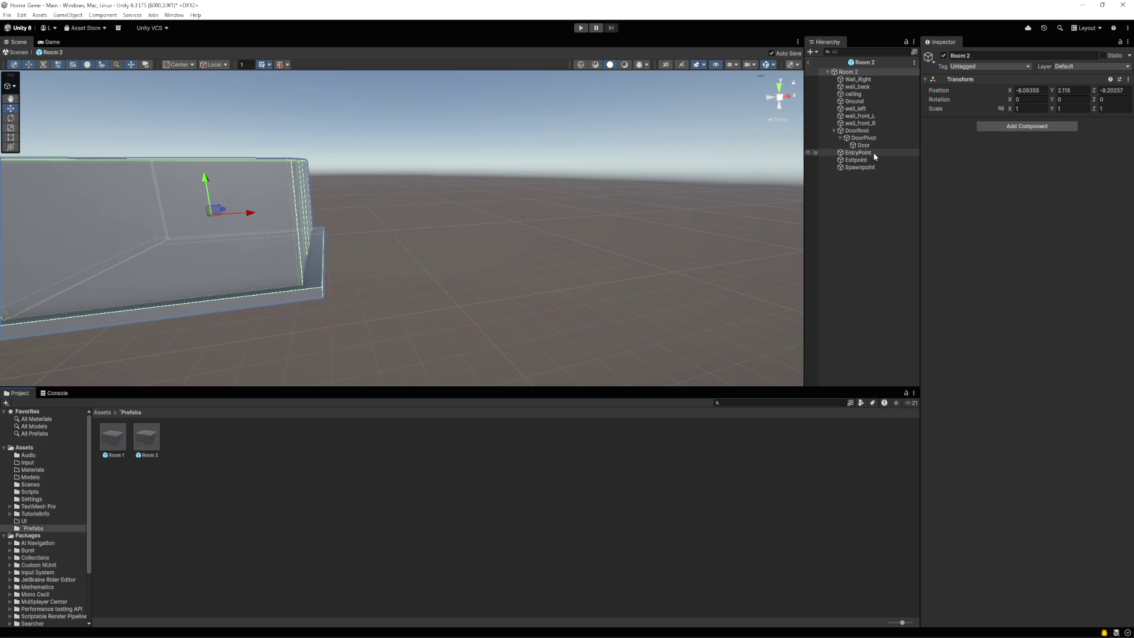
Place Room 2's Spawnpoint at X 1.72, Y 1, Z -0.53 and start a play test
{"action": "left_click", "coordinate": [873, 168]}
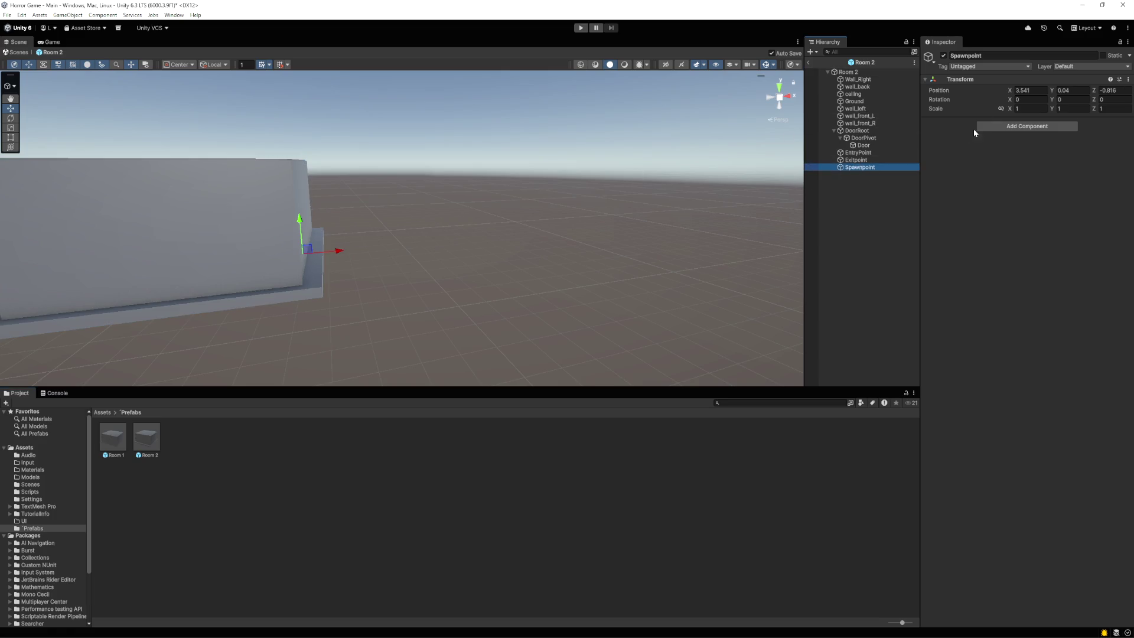
{"action": "left_click", "coordinate": [1068, 92]}
{"action": "type", "text": "1"}
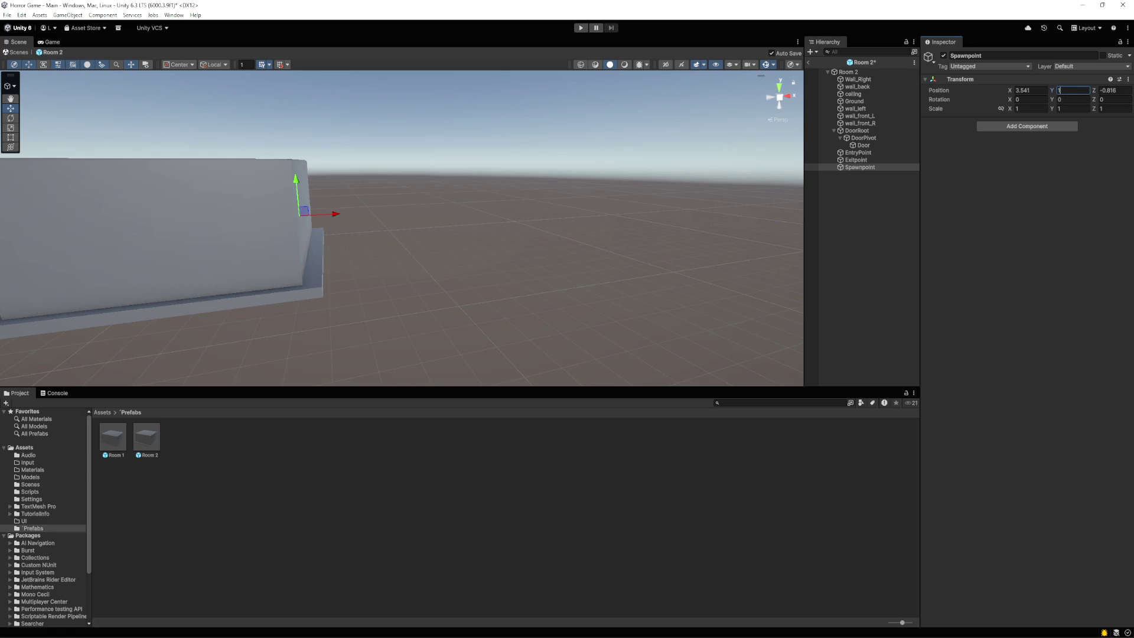
{"action": "left_click", "coordinate": [1094, 91]}
{"action": "mouse_move", "coordinate": [1094, 91]}
{"action": "left_mouse_down"}
{"action": "mouse_move", "coordinate": [1081, 85]}
{"action": "mouse_move", "coordinate": [1093, 84]}
{"action": "left_mouse_up"}
{"action": "mouse_move", "coordinate": [1010, 90]}
{"action": "left_mouse_down"}
{"action": "mouse_move", "coordinate": [969, 90]}
{"action": "mouse_move", "coordinate": [980, 91]}
{"action": "left_mouse_up"}
{"action": "left_click_drag", "start_coordinate": [467, 233], "coordinate": [575, 276]}
{"action": "left_click", "coordinate": [581, 27]}
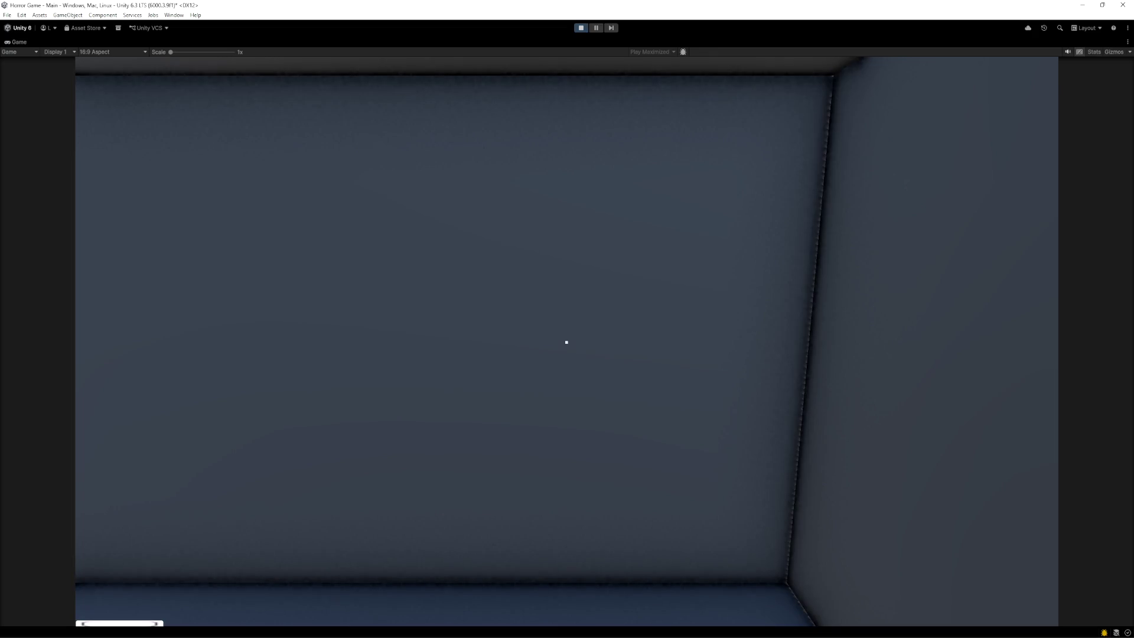
Walk around inside Room 2, open the door with E, step outside, then stop the game
{"action": "key", "text": "w"}
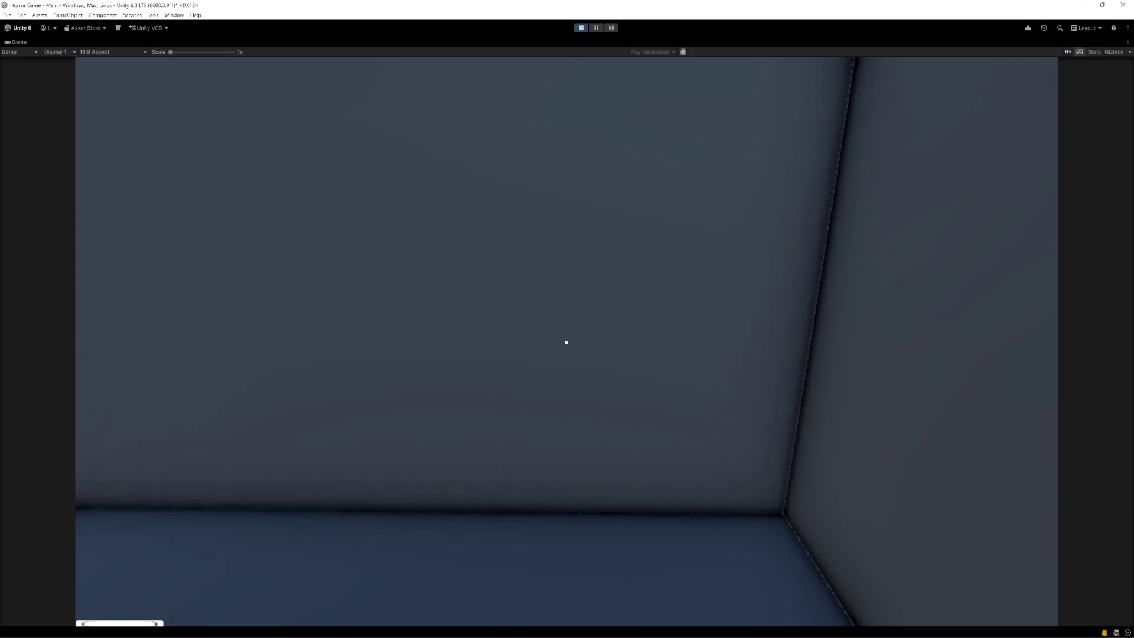
{"action": "key", "text": "s"}
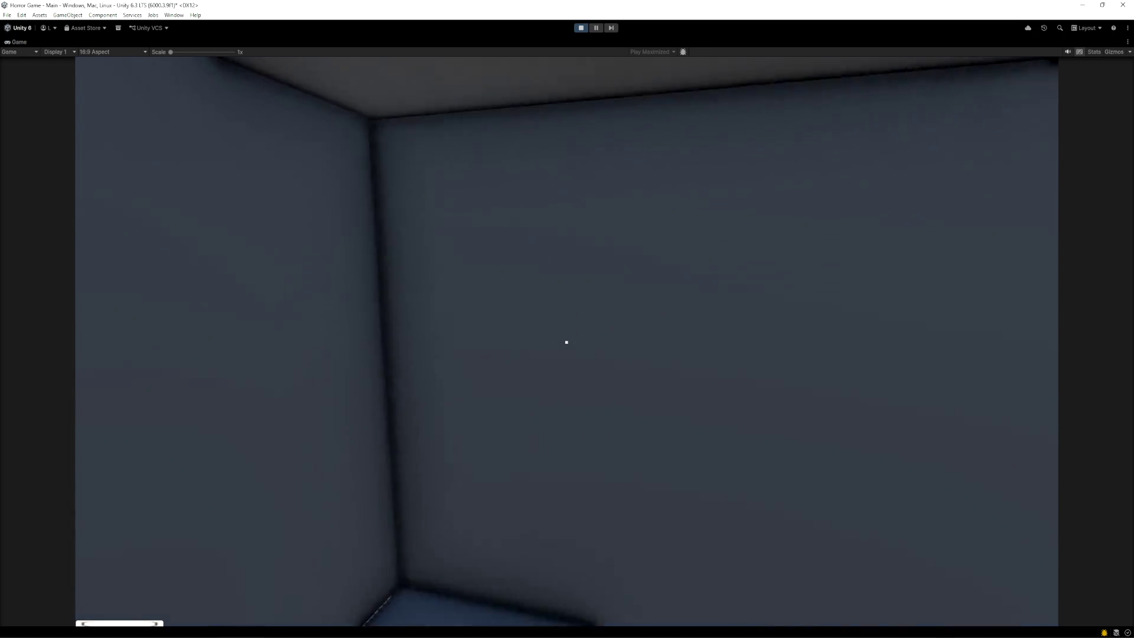
{"action": "key", "text": "s"}
{"action": "key", "text": "w"}
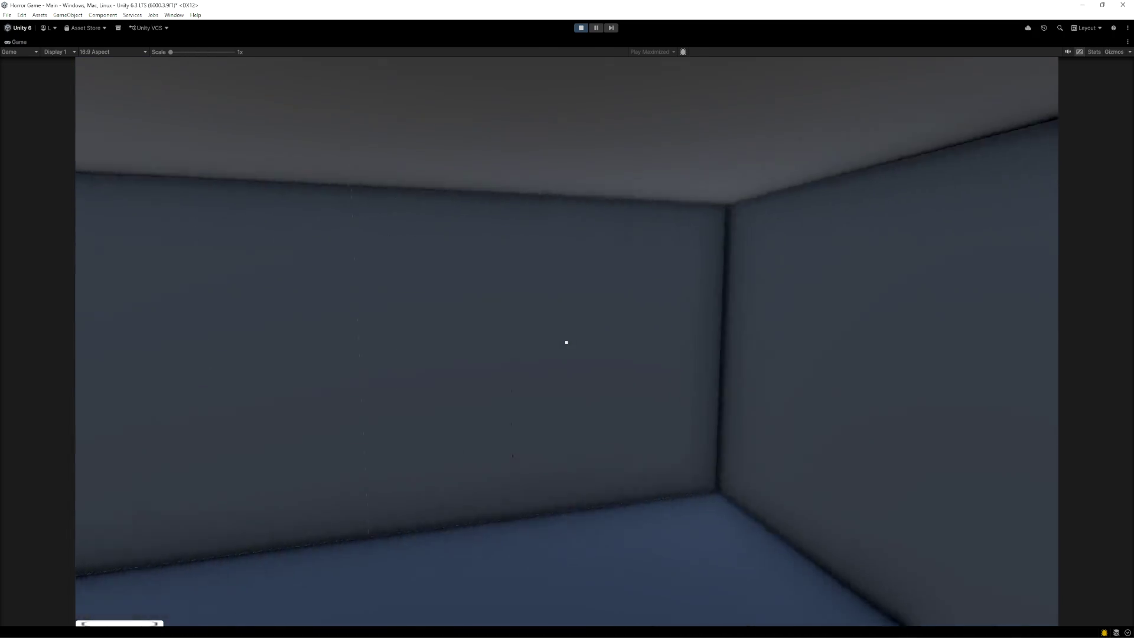
{"action": "key", "text": "s"}
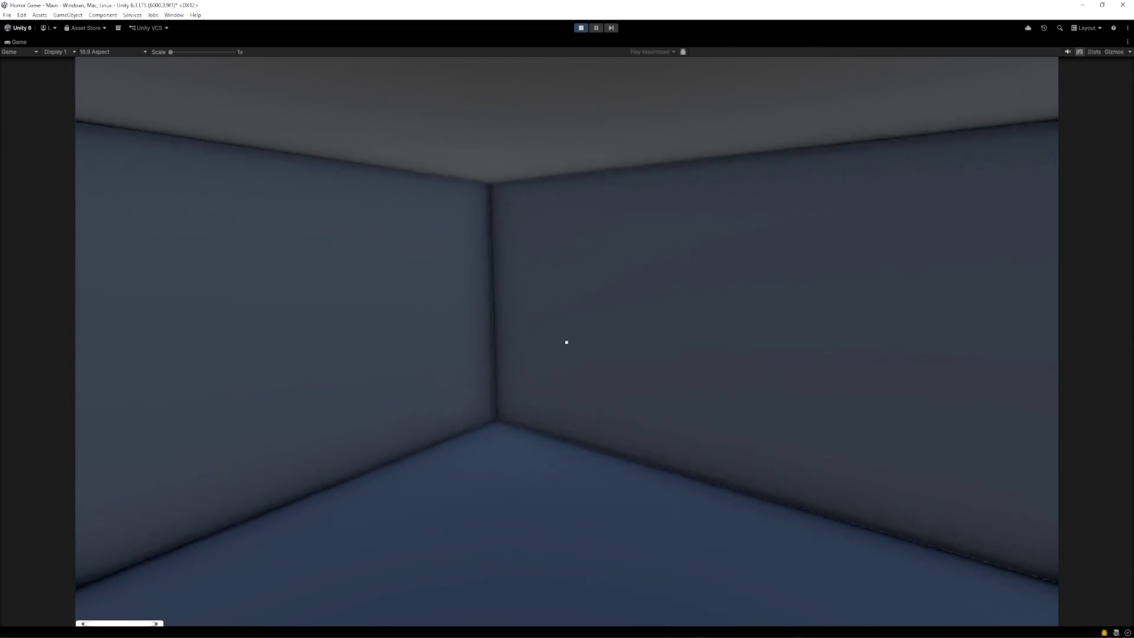
{"action": "key", "text": "w"}
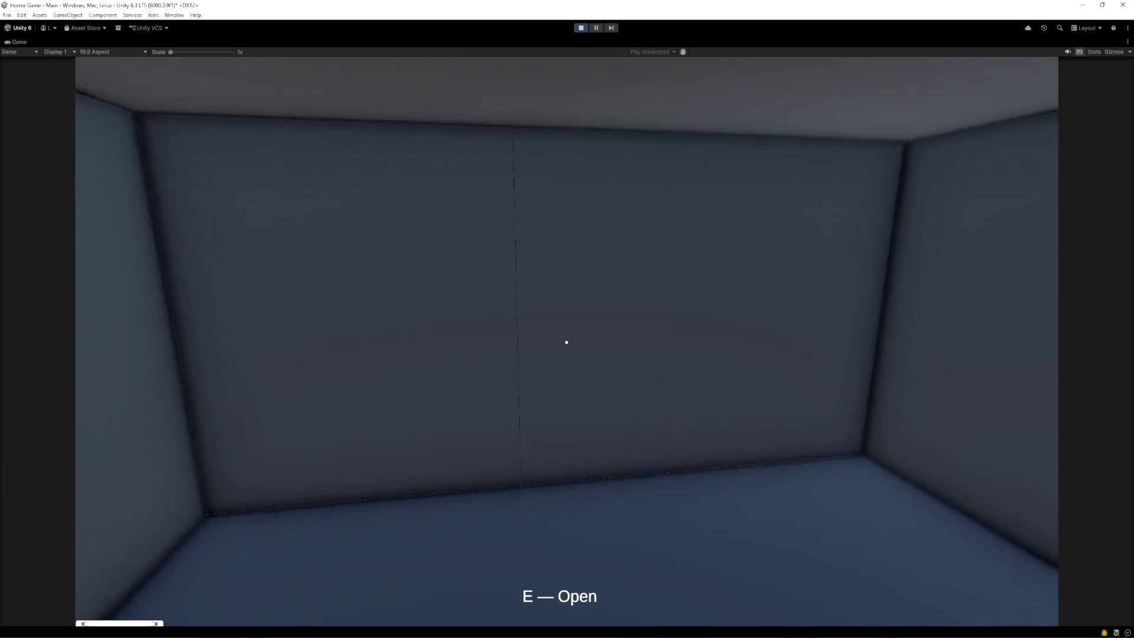
{"action": "key", "text": "e"}
{"action": "key", "text": "w"}
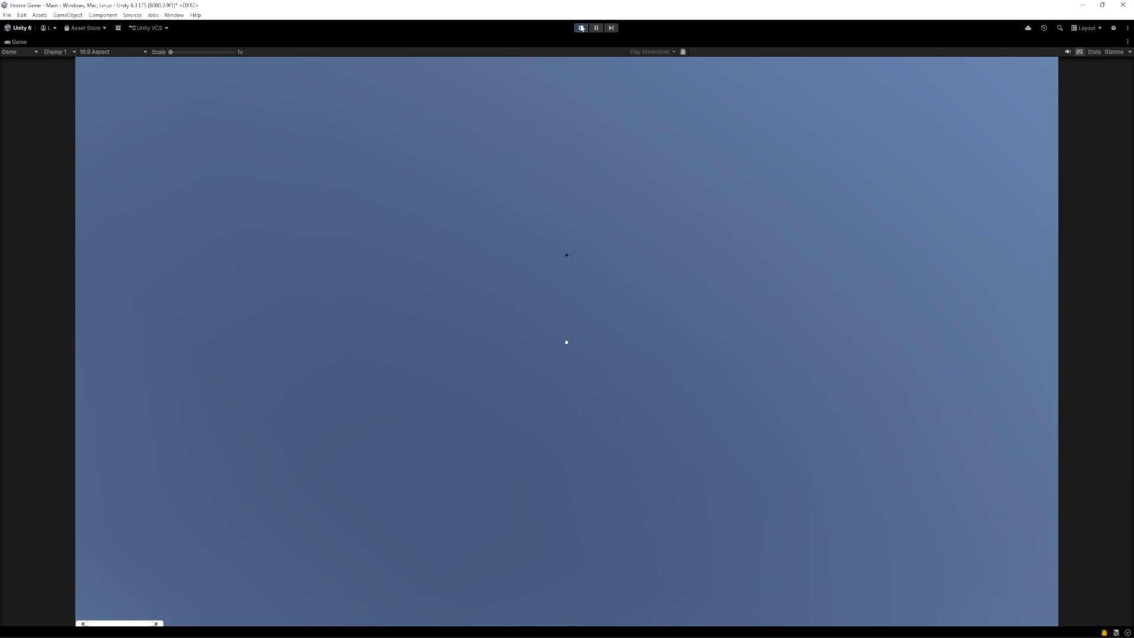
{"action": "left_click", "coordinate": [584, 31]}
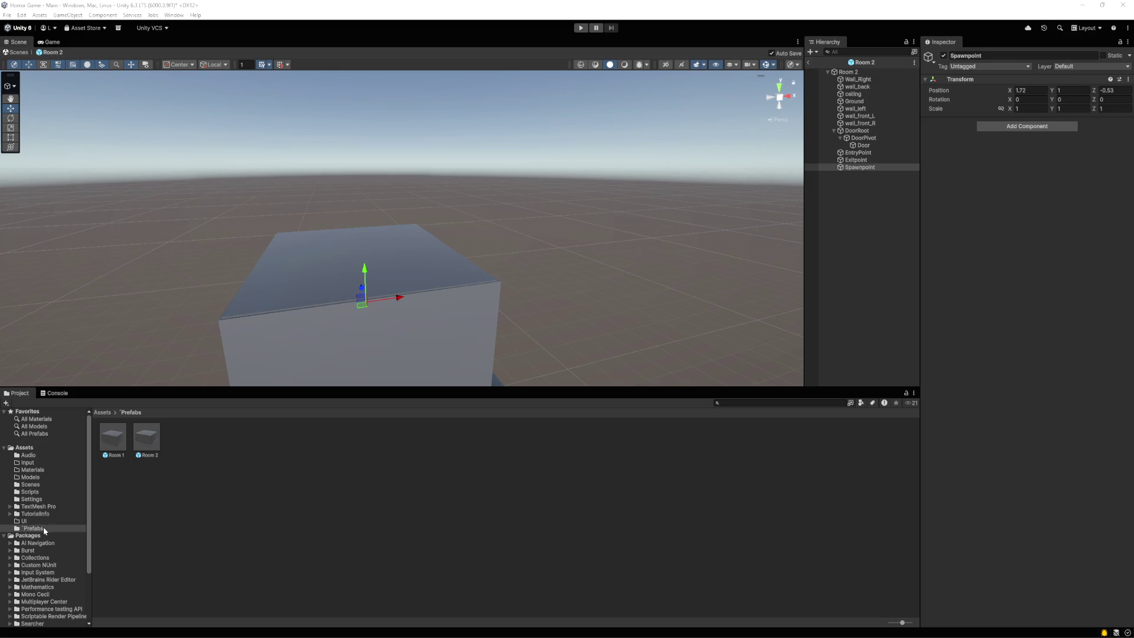
Open DoorSwapTrigger.cs from the Scripts folder in Visual Studio Code
{"action": "left_click", "coordinate": [30, 492]}
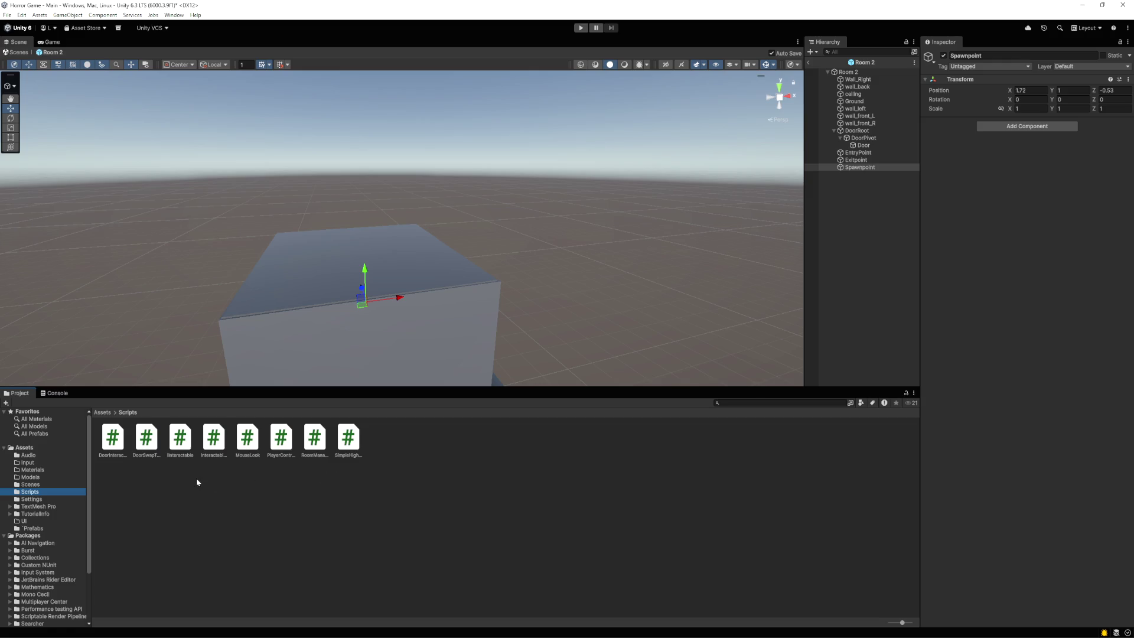
{"action": "double_click", "coordinate": [146, 438]}
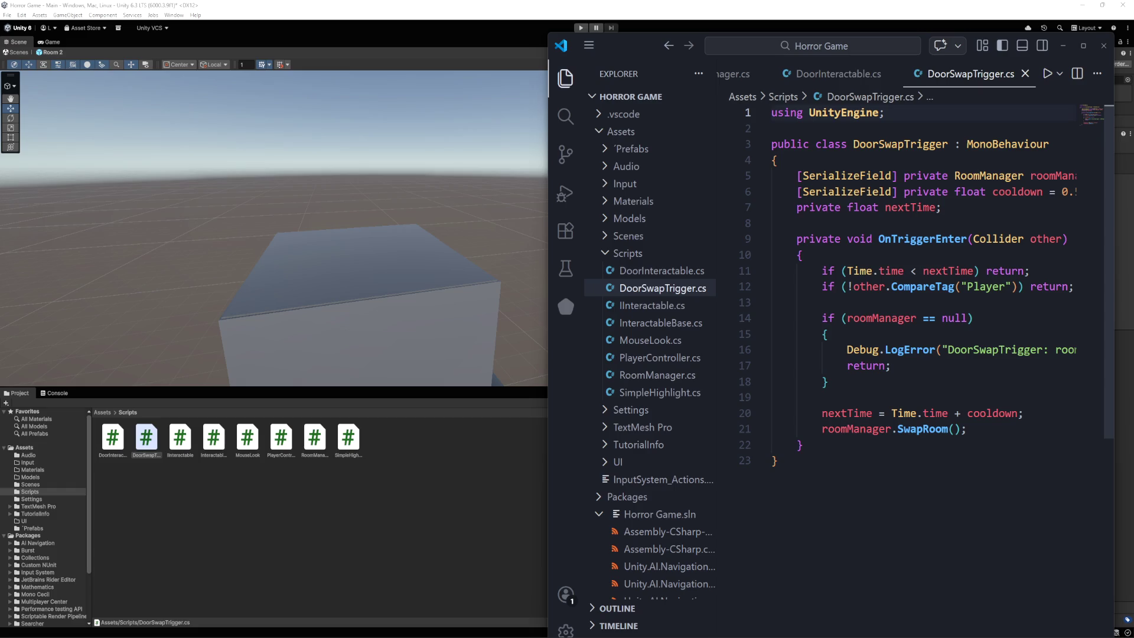
Replace DoorSwapTrigger.cs contents with the final 25-line cooldown-based trigger class
{"action": "left_click", "coordinate": [805, 444]}
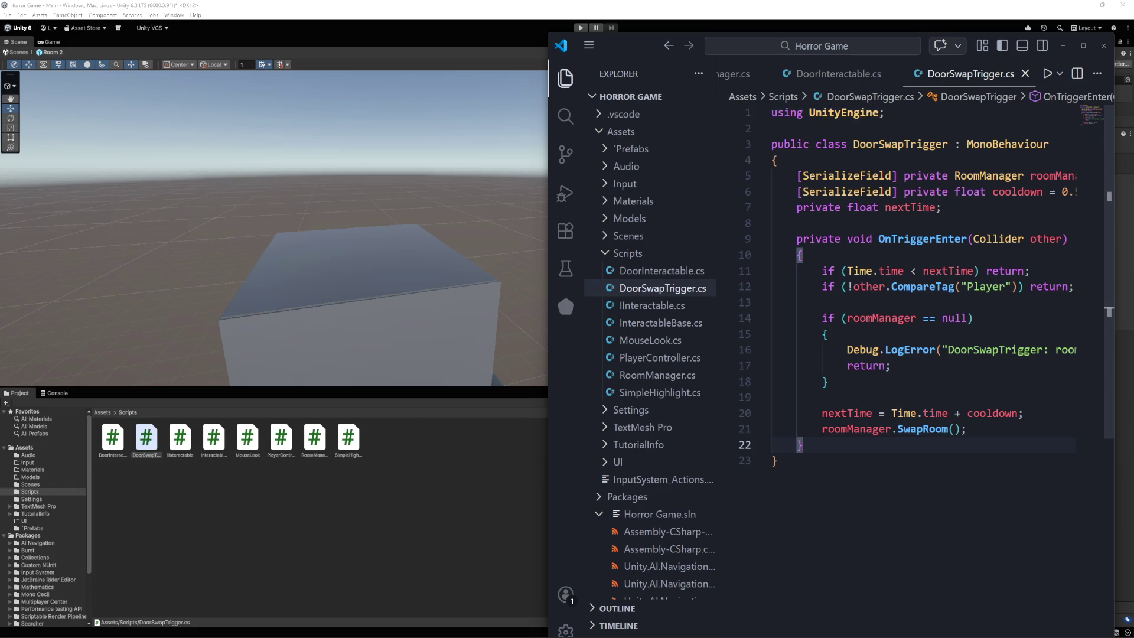
{"action": "key", "text": "Return"}
{"action": "key", "text": "Return"}
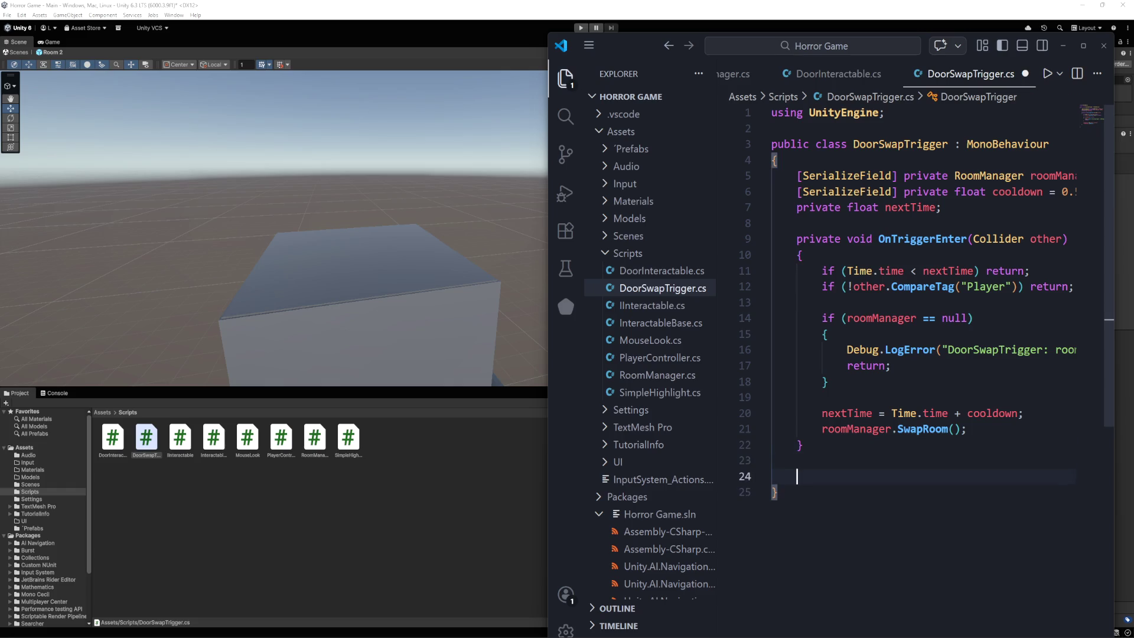
{"action": "key", "text": "ctrl+v"}
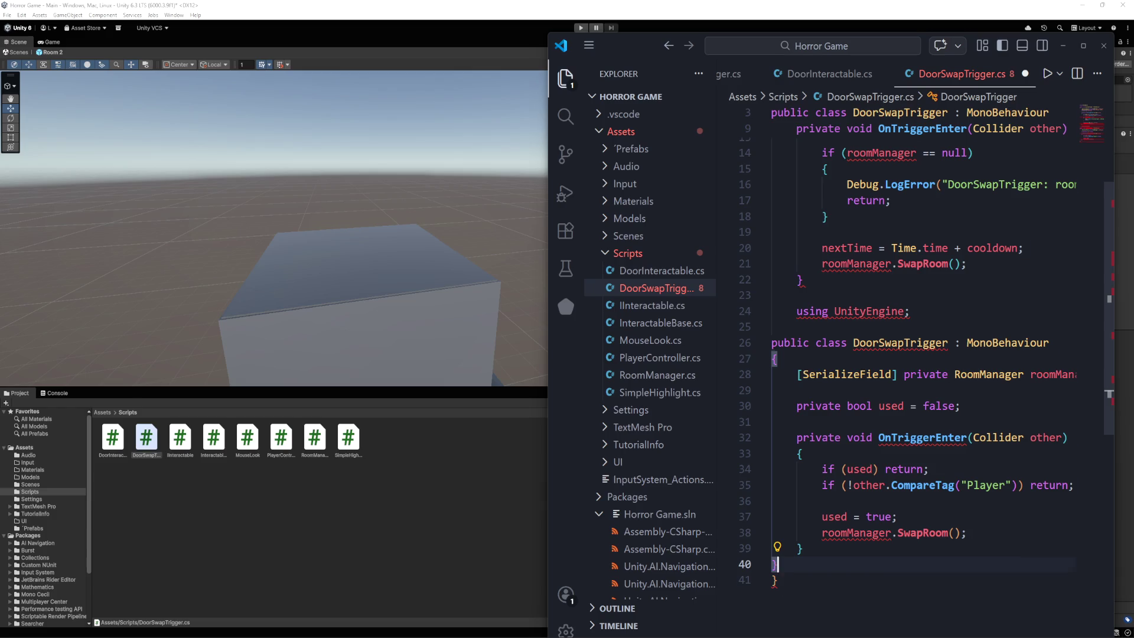
{"action": "key", "text": "ctrl+a"}
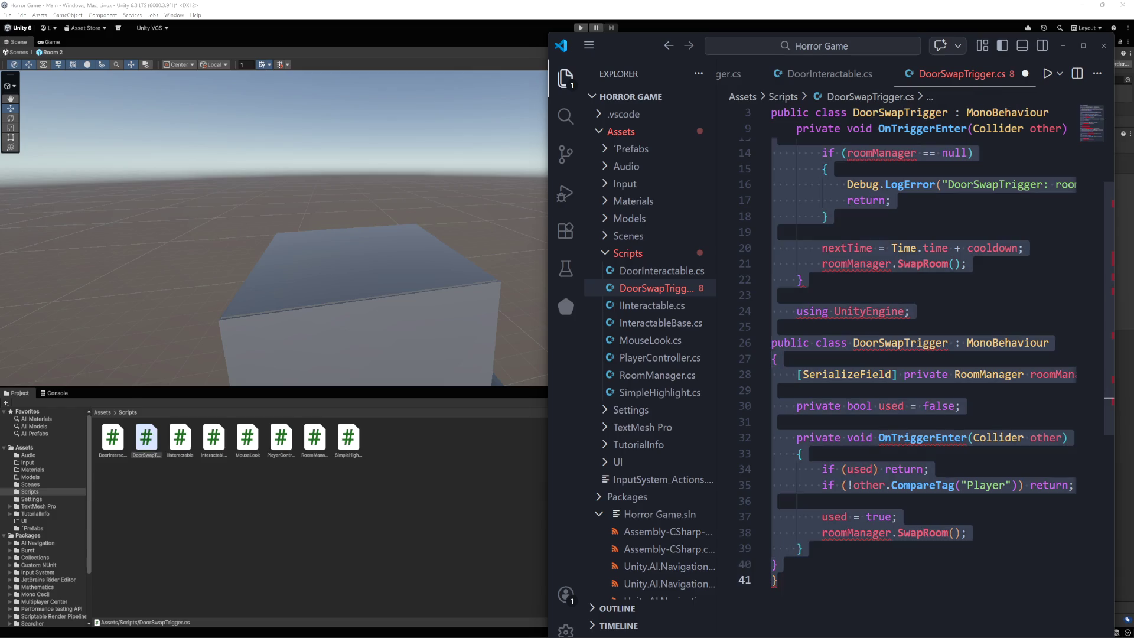
{"action": "key", "text": "ctrl+v"}
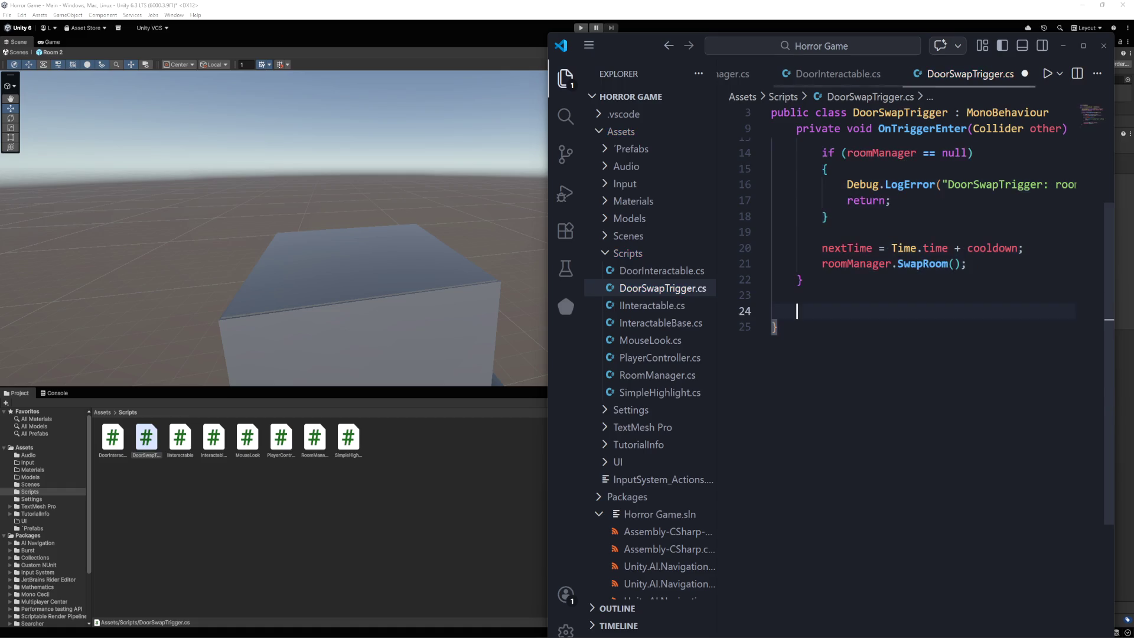
Check the roomManager null-check on line 21 and save the script so Unity recompiles
{"action": "left_click", "coordinate": [886, 429]}
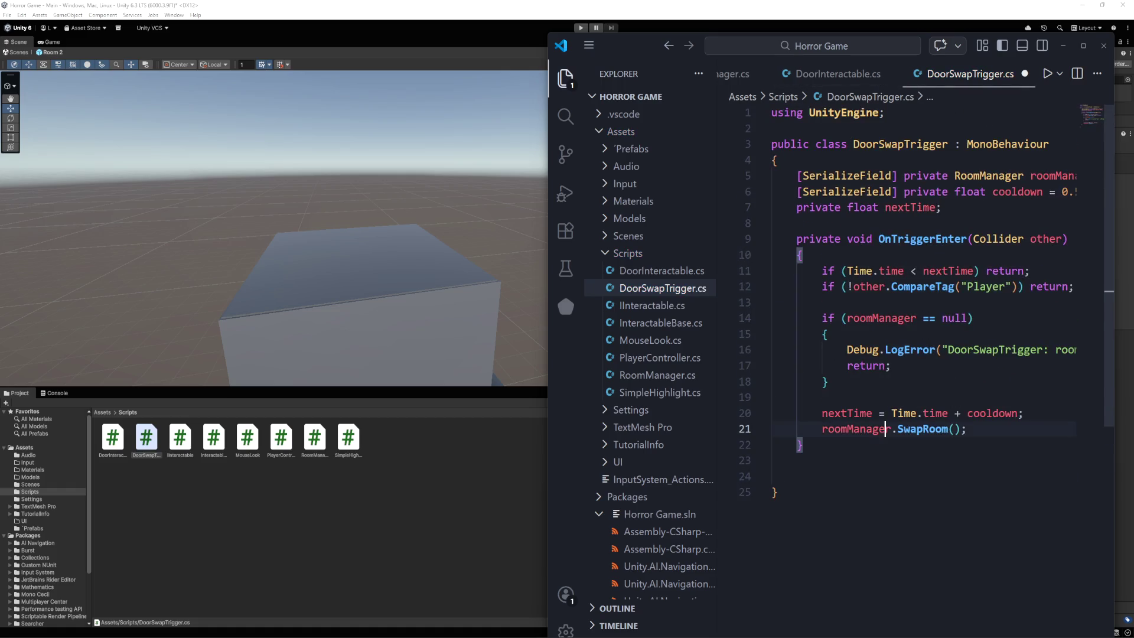
{"action": "key", "text": "ctrl+a"}
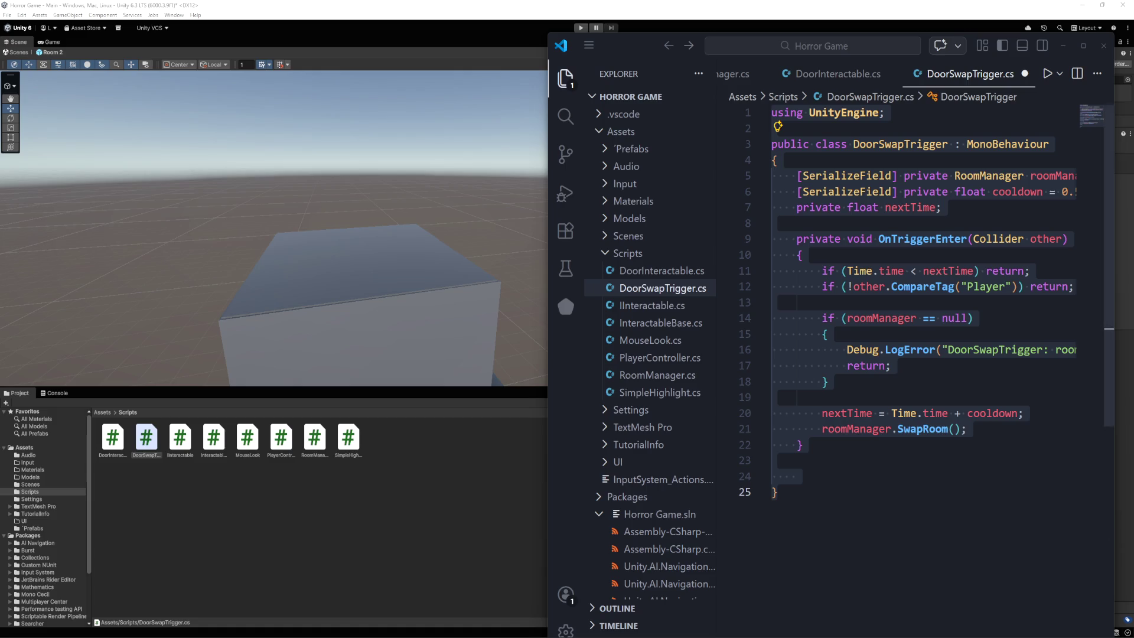
{"action": "key", "text": "Right"}
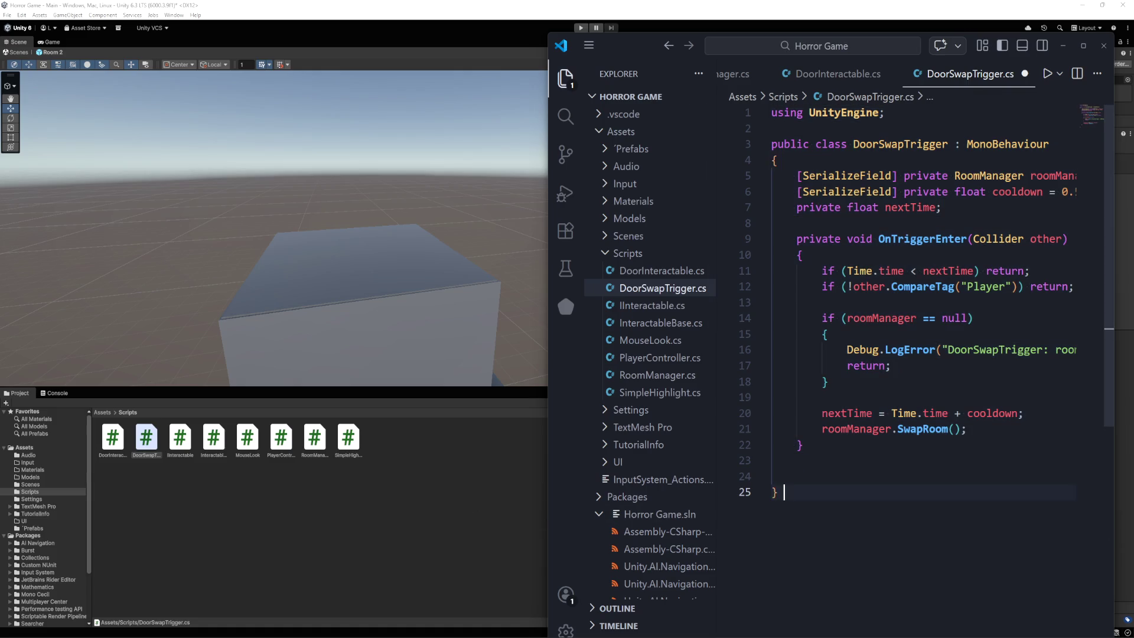
{"action": "key", "text": "ctrl+s"}
{"action": "key", "text": "alt+Tab"}
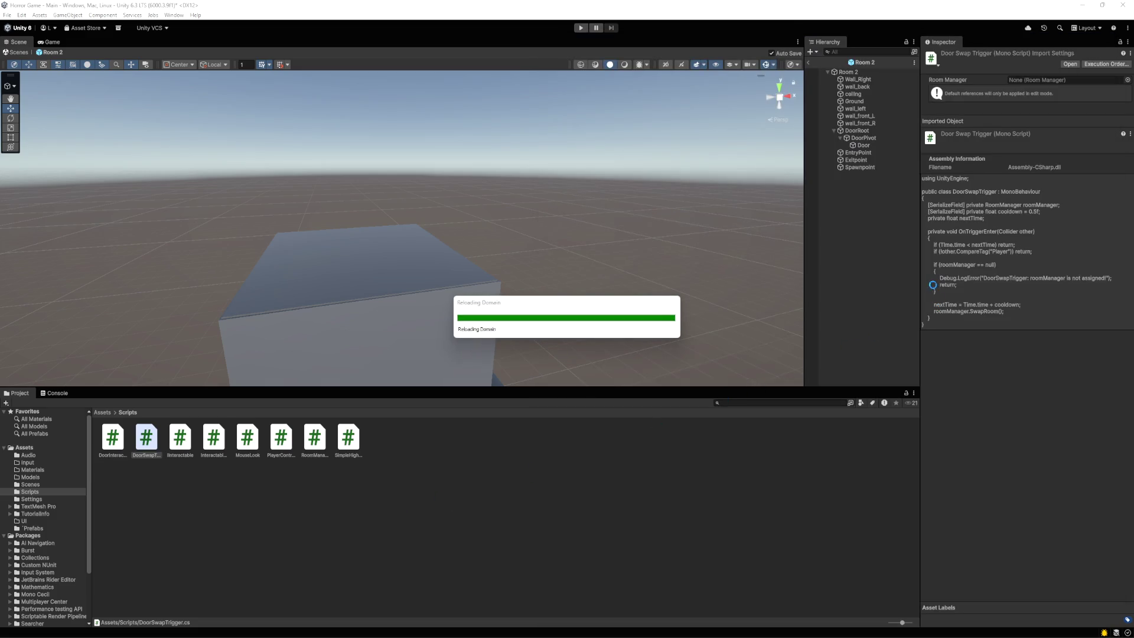
{"action": "left_click", "coordinate": [897, 188]}
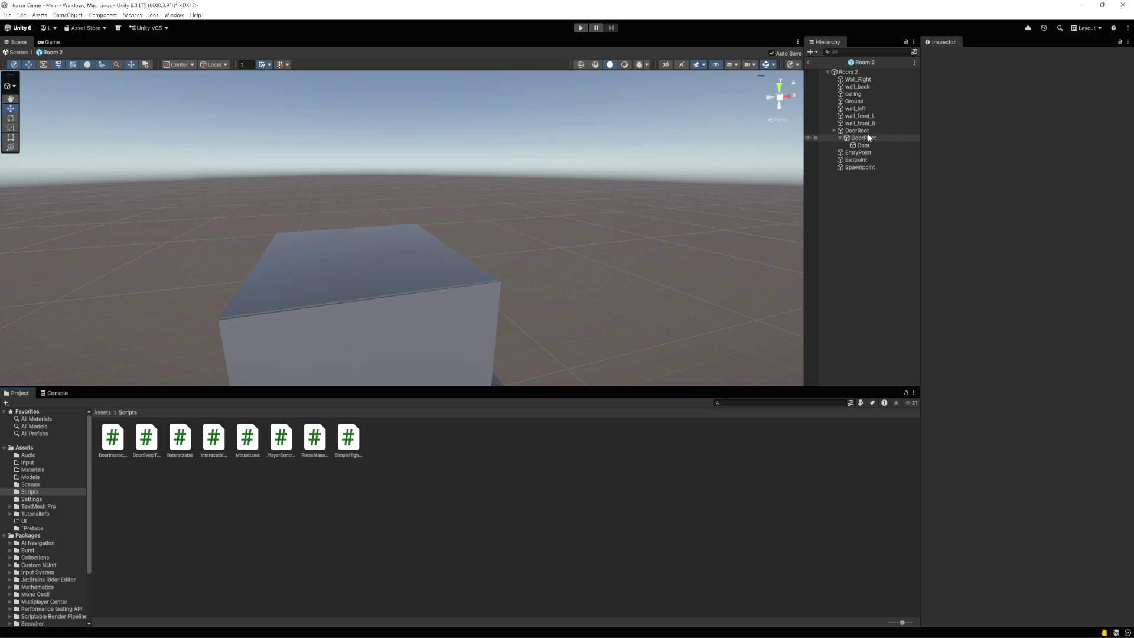
Back in the Main scene, frame DoorSwapTrigger and check its Box Collider's Is Trigger setting
{"action": "left_click", "coordinate": [22, 52]}
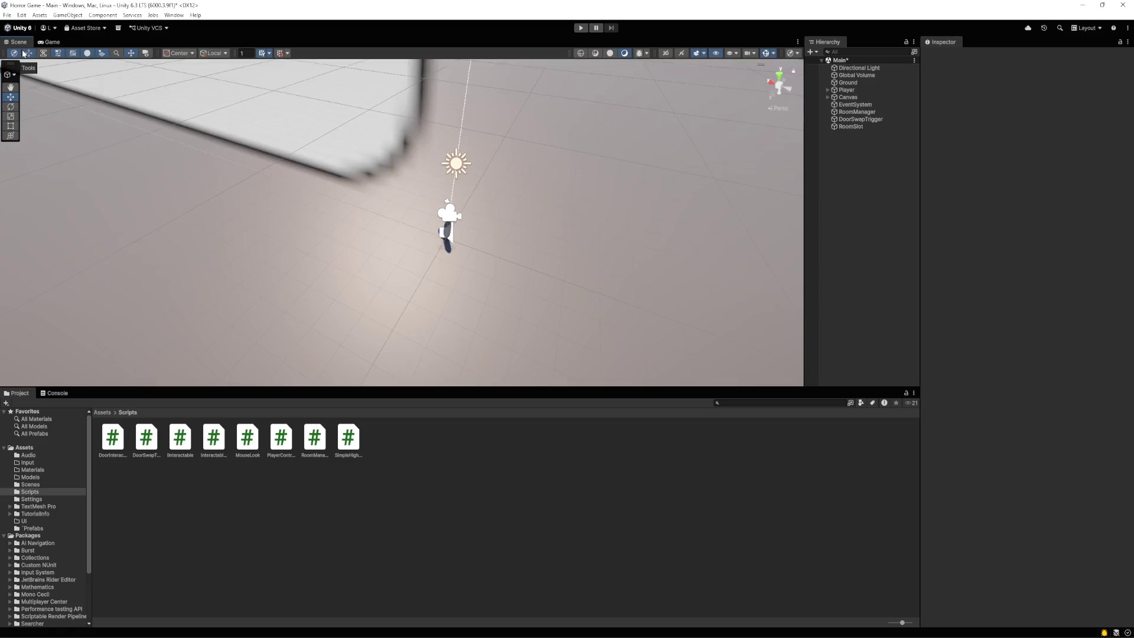
{"action": "left_click", "coordinate": [860, 119]}
{"action": "key", "text": "f"}
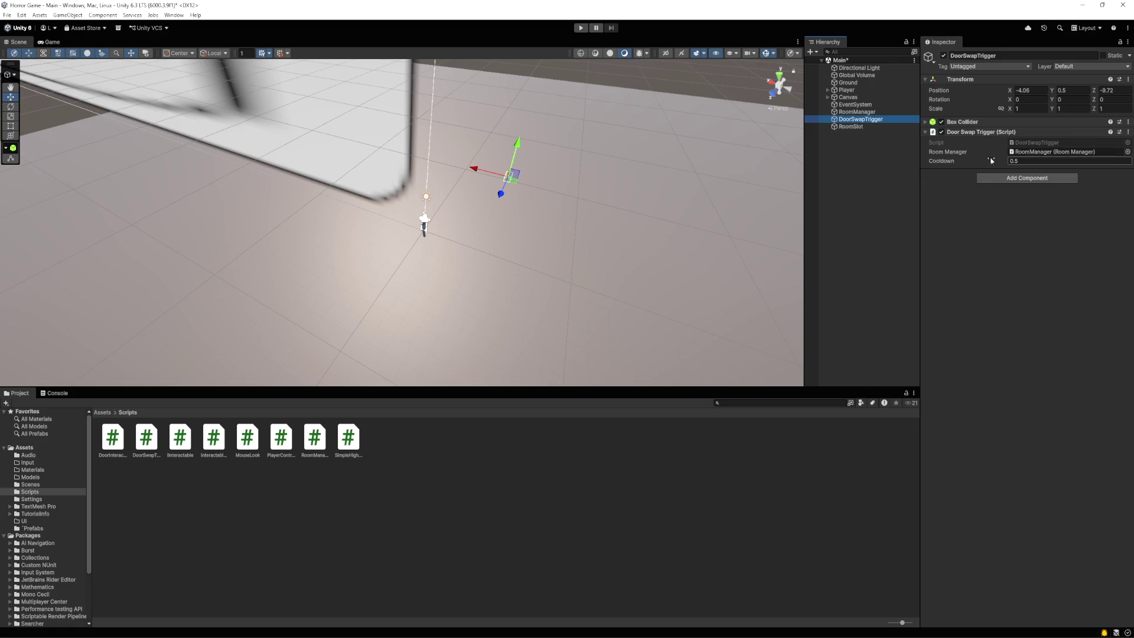
{"action": "left_click", "coordinate": [925, 122]}
{"action": "left_click", "coordinate": [1011, 144]}
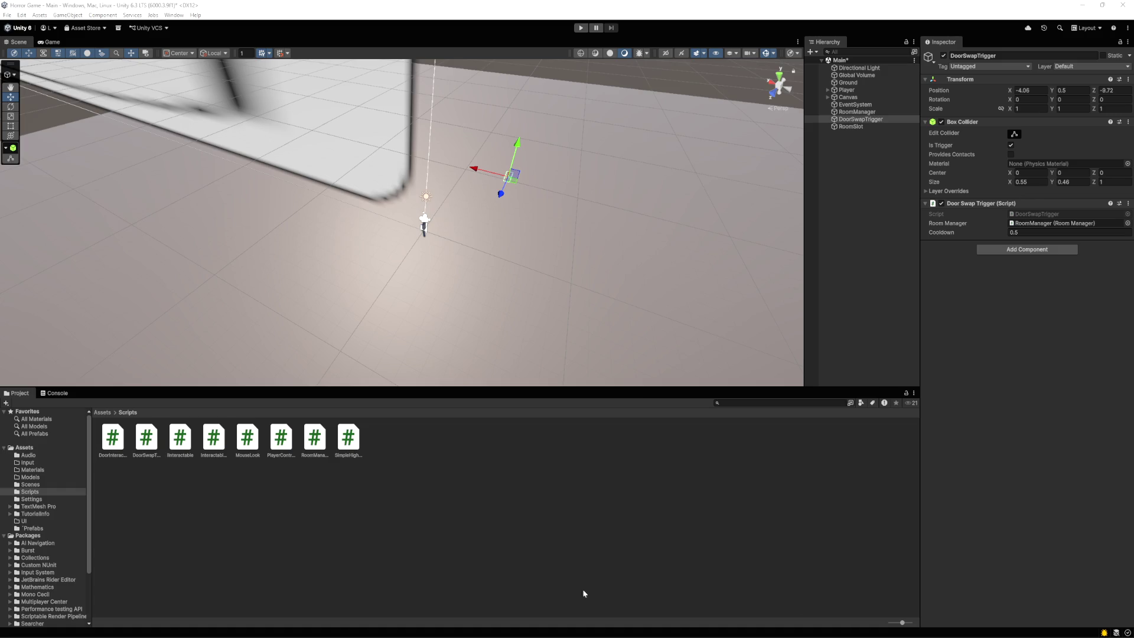
In DoorSwapTrigger.cs, paste a second OnTriggerEnter method with debug logging after the first method
{"action": "mouse_move", "coordinate": [308, 635]}
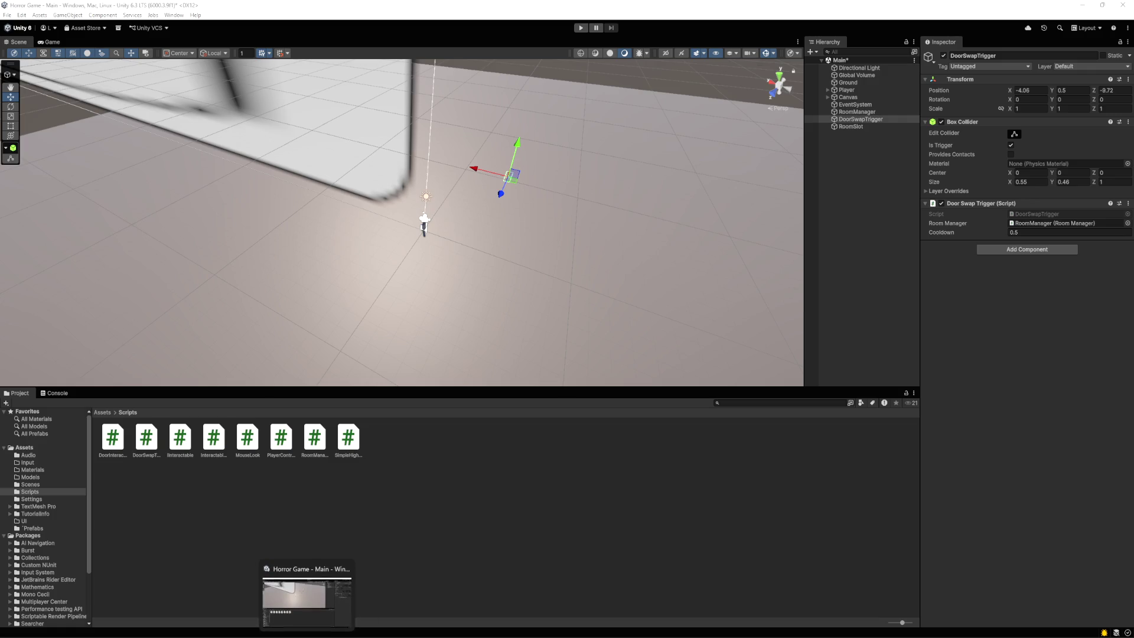
{"action": "left_click", "coordinate": [209, 620]}
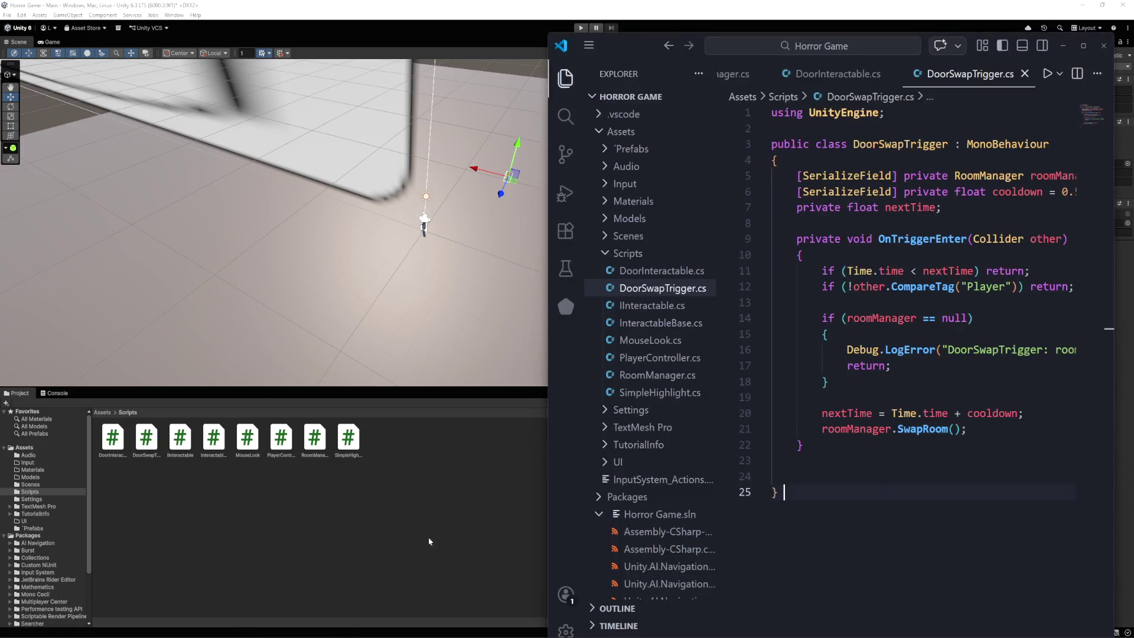
{"action": "left_click", "coordinate": [792, 476]}
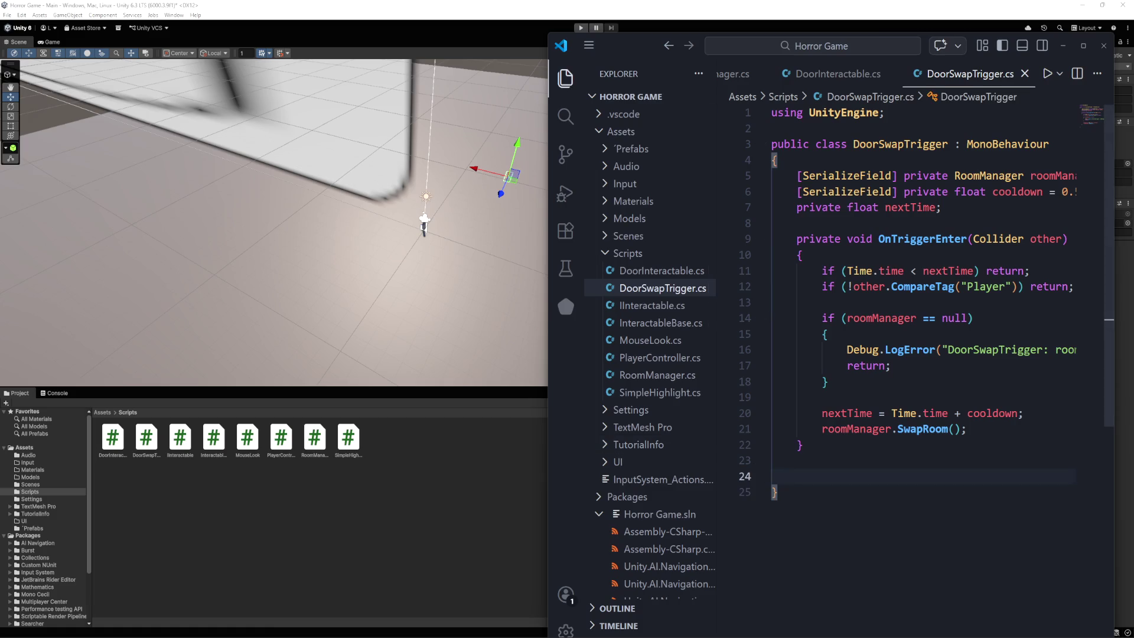
{"action": "key", "text": "ctrl+v"}
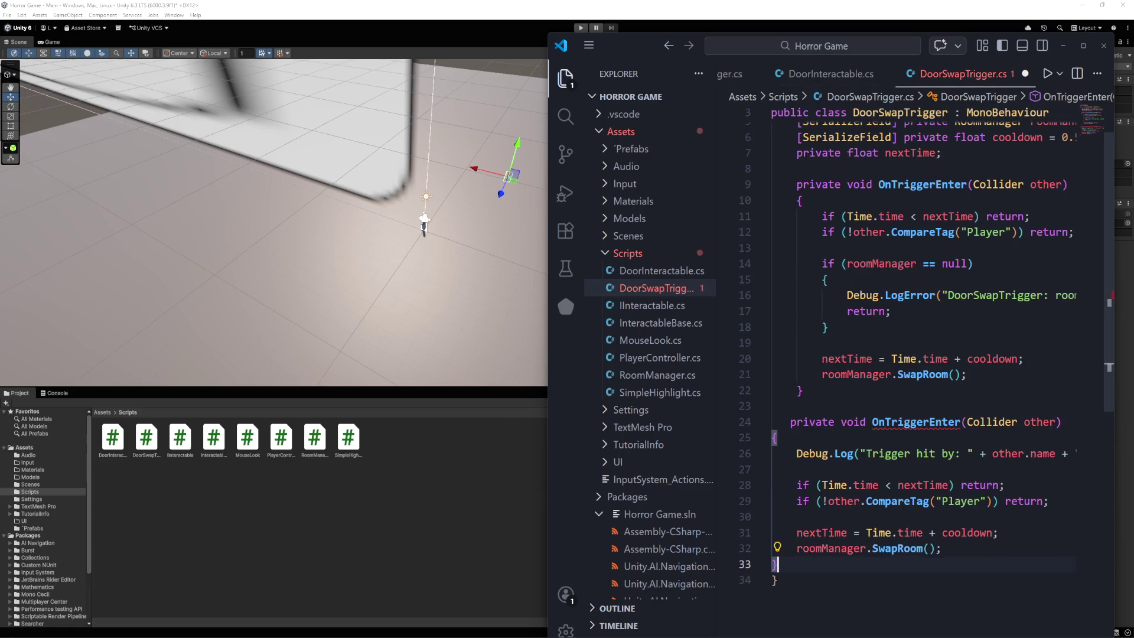
Fix the new method's indentation: its declaration, braces, Debug.Log and nextTime lines
{"action": "left_click", "coordinate": [773, 438]}
{"action": "key", "text": "Tab"}
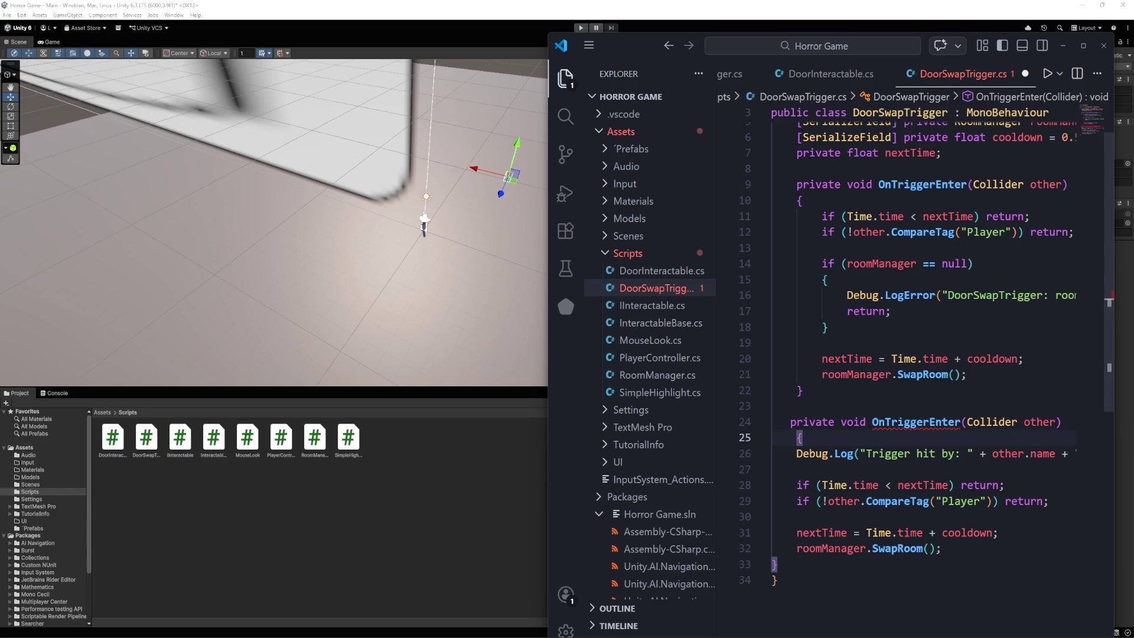
{"action": "left_click", "coordinate": [791, 422]}
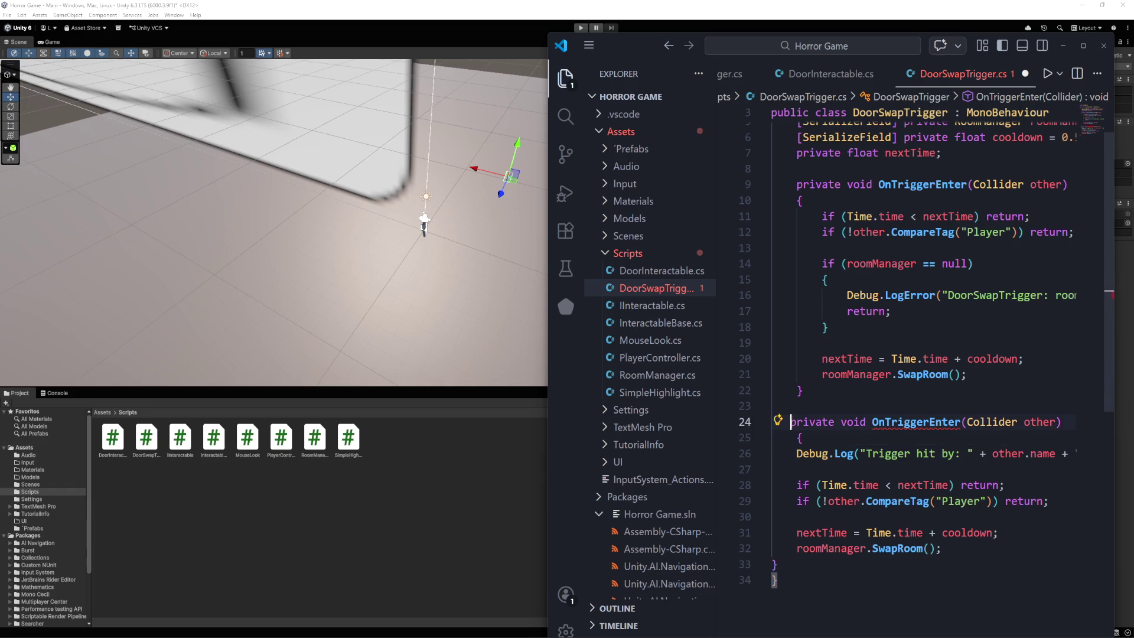
{"action": "left_click", "coordinate": [771, 568]}
{"action": "key", "text": "Tab"}
{"action": "key", "text": "Up"}
{"action": "key", "text": "Tab"}
{"action": "key", "text": "Up"}
{"action": "key", "text": "Tab"}
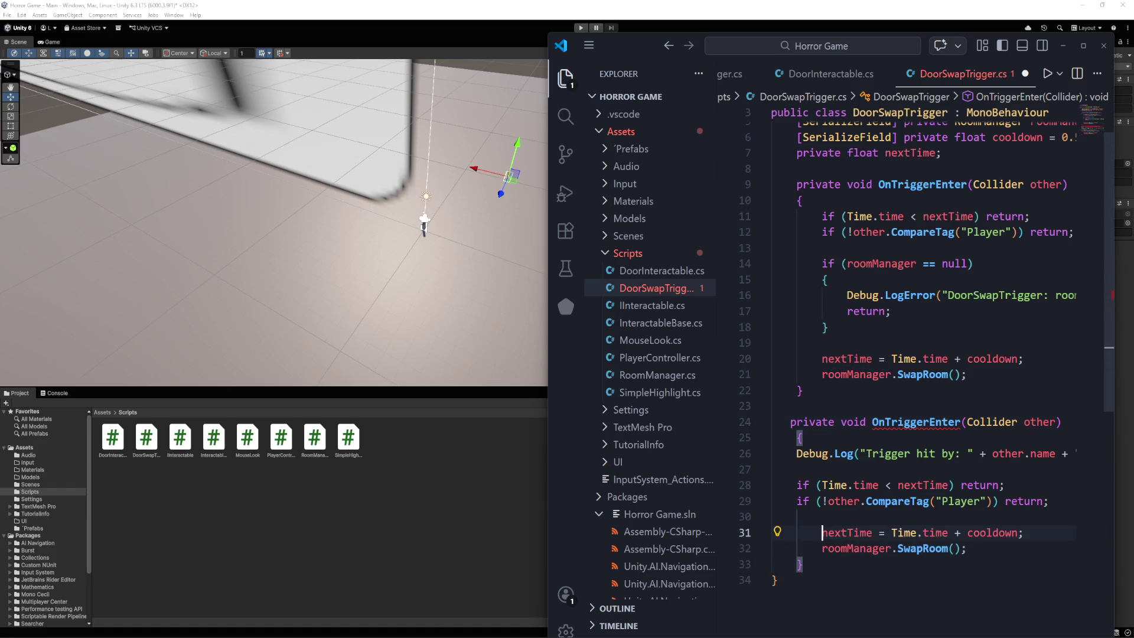
{"action": "left_click", "coordinate": [797, 454]}
{"action": "key", "text": "Tab"}
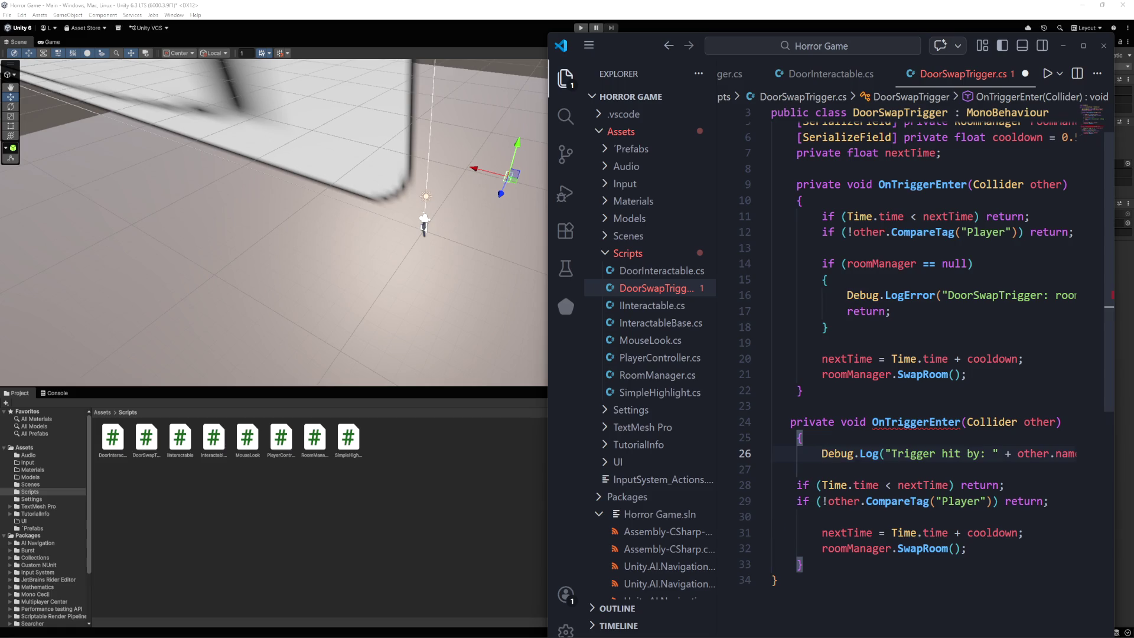
{"action": "left_click", "coordinate": [791, 422]}
{"action": "key", "text": "Tab"}
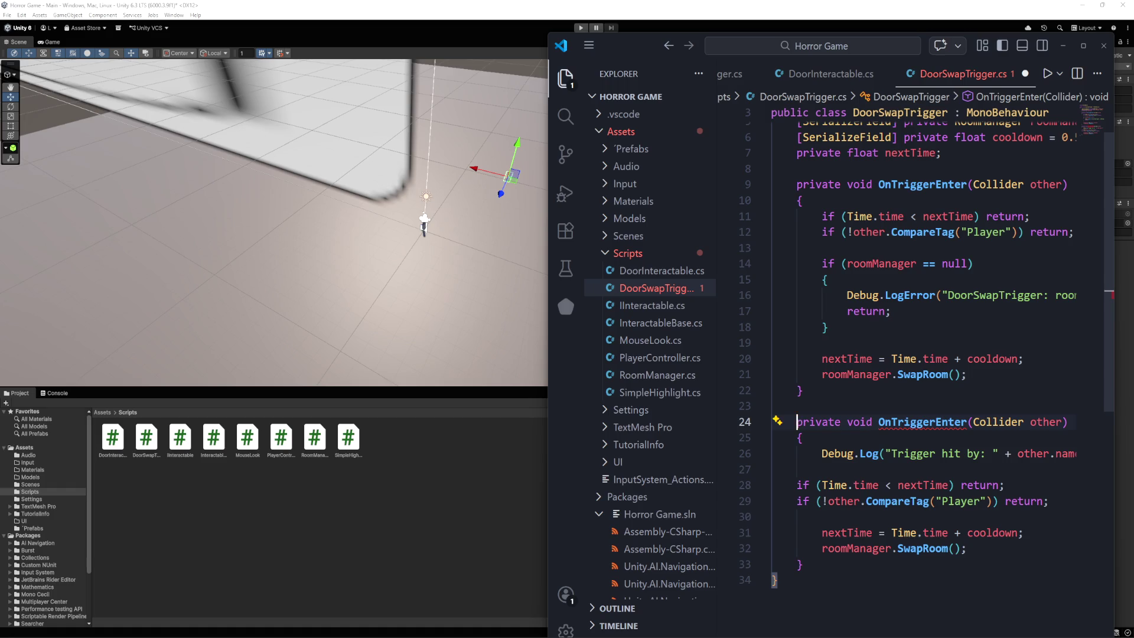
{"action": "scroll", "coordinate": [926, 371], "scroll_direction": "up", "scroll_amount": 1}
Replace the whole script with the copied code, save it, and return to Unity to compile
{"action": "key", "text": "ctrl+a"}
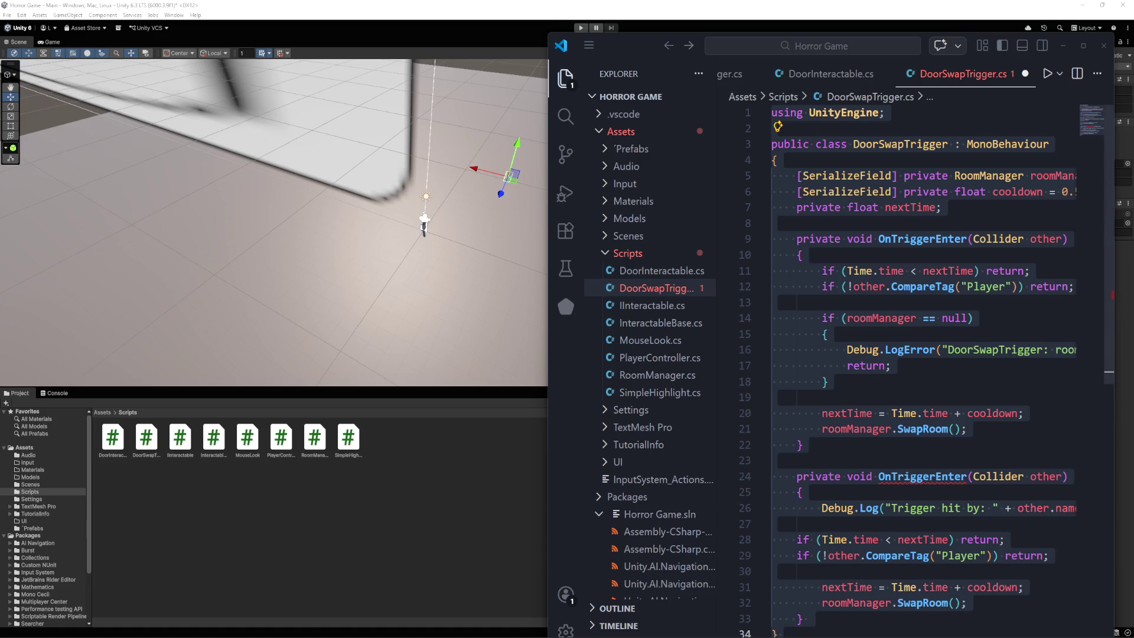
{"action": "key", "text": "alt+Tab"}
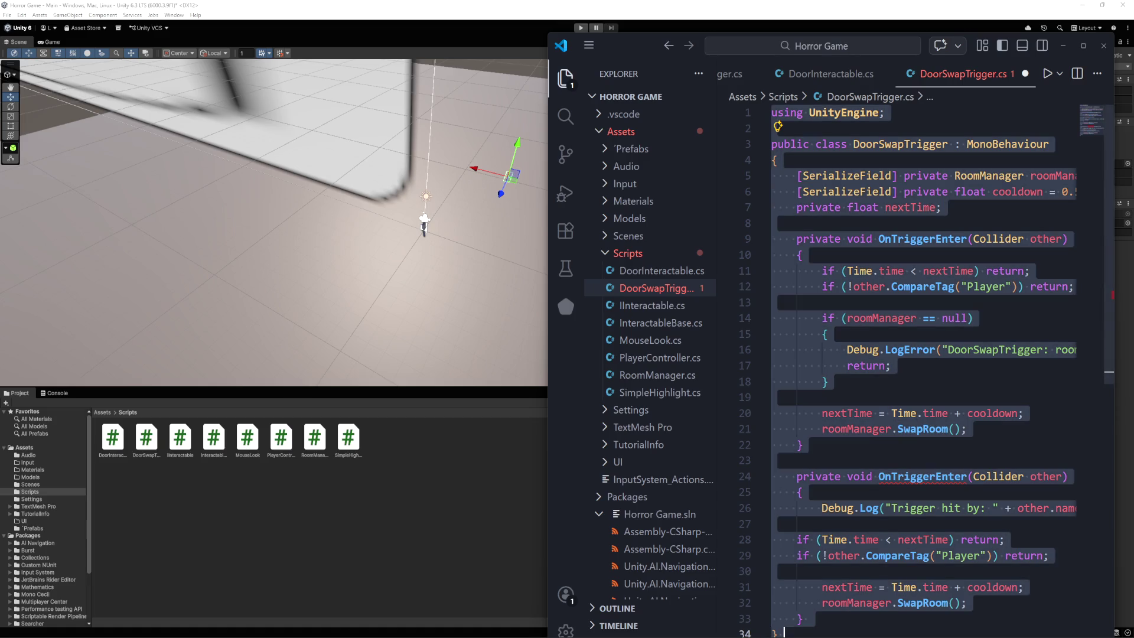
{"action": "key", "text": "ctrl+v"}
{"action": "key", "text": "ctrl+s"}
{"action": "left_click", "coordinate": [424, 530]}
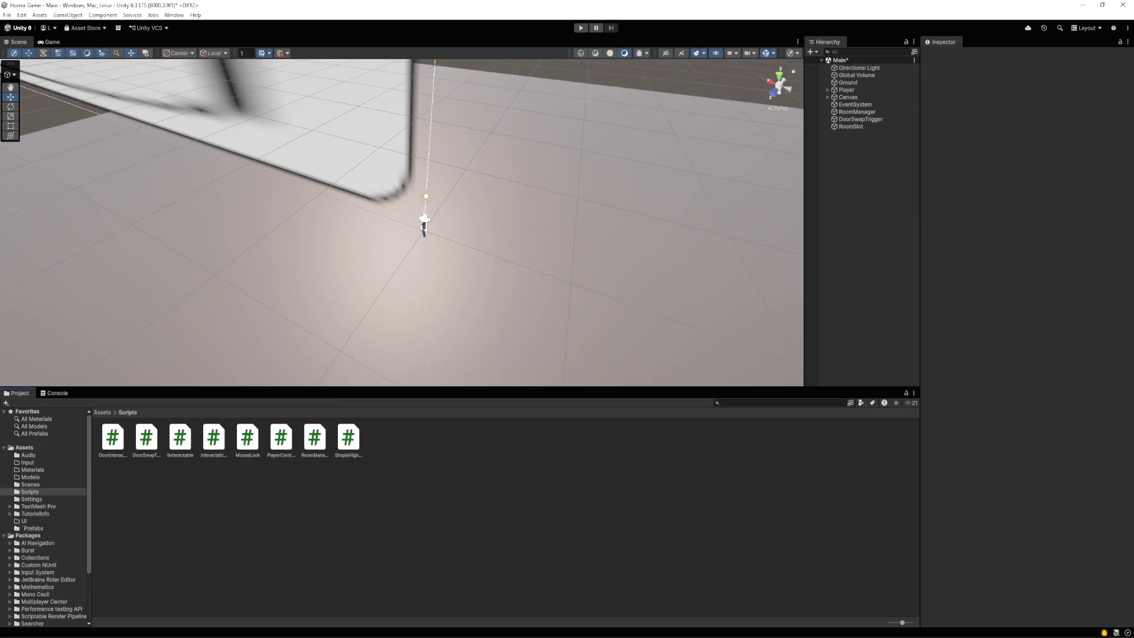
{"action": "left_click", "coordinate": [581, 28]}
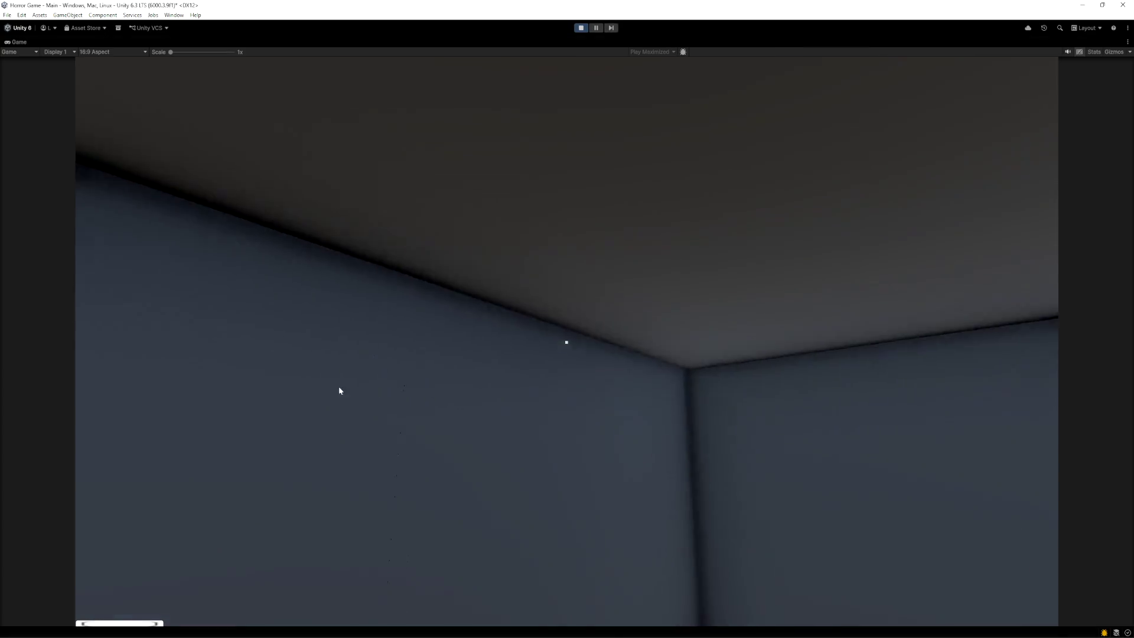
{"action": "left_click", "coordinate": [400, 489]}
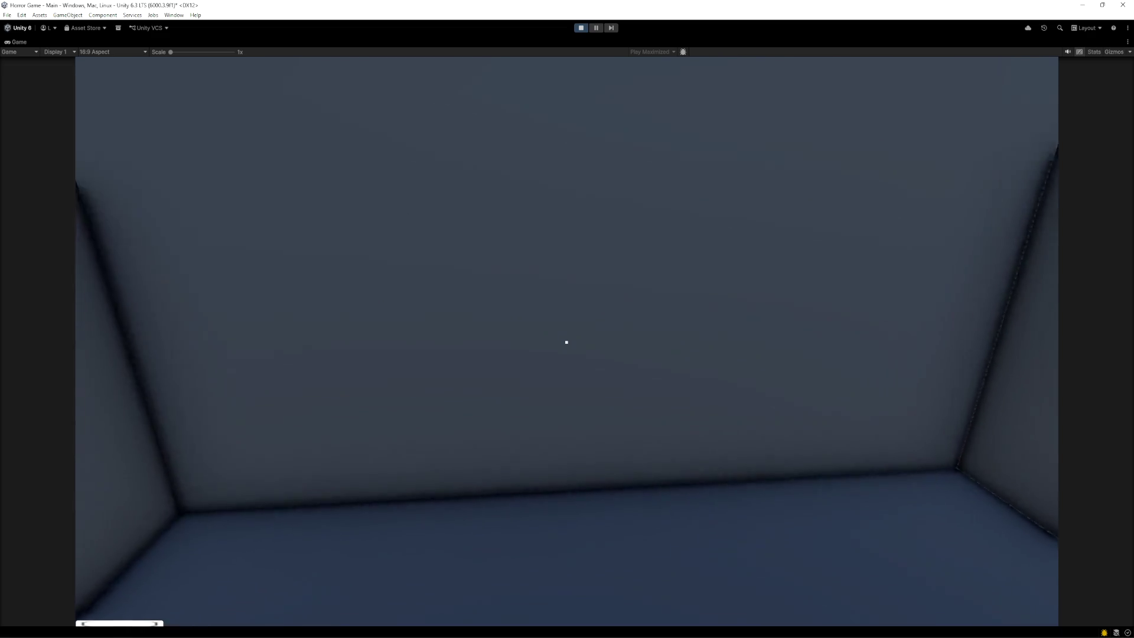
{"action": "key", "text": "w"}
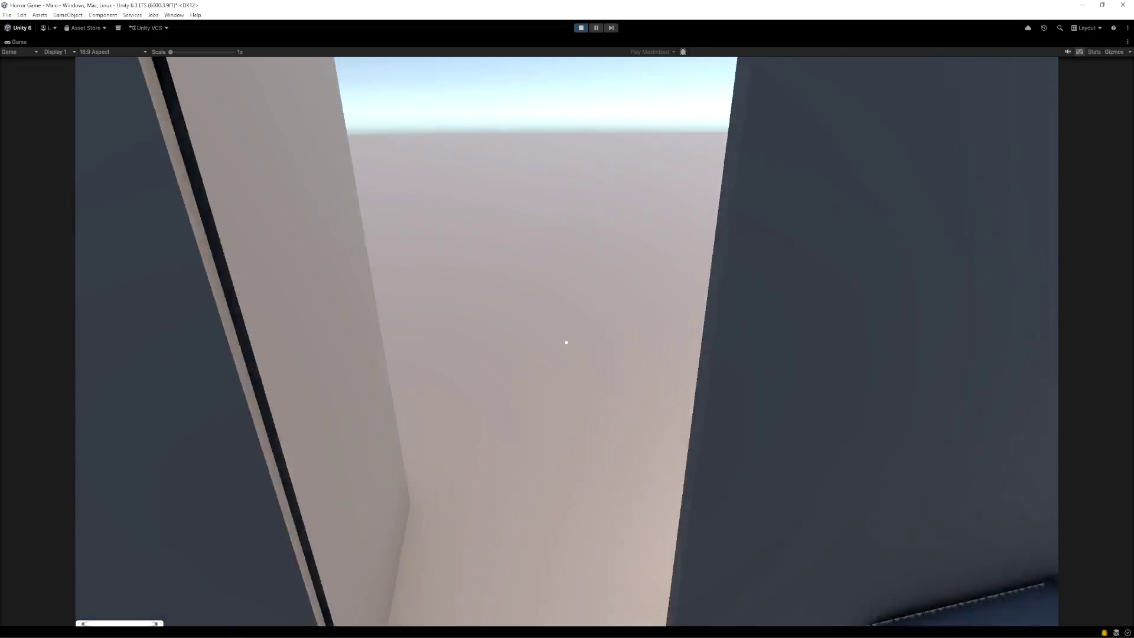
{"action": "key", "text": "s"}
{"action": "key", "text": "w"}
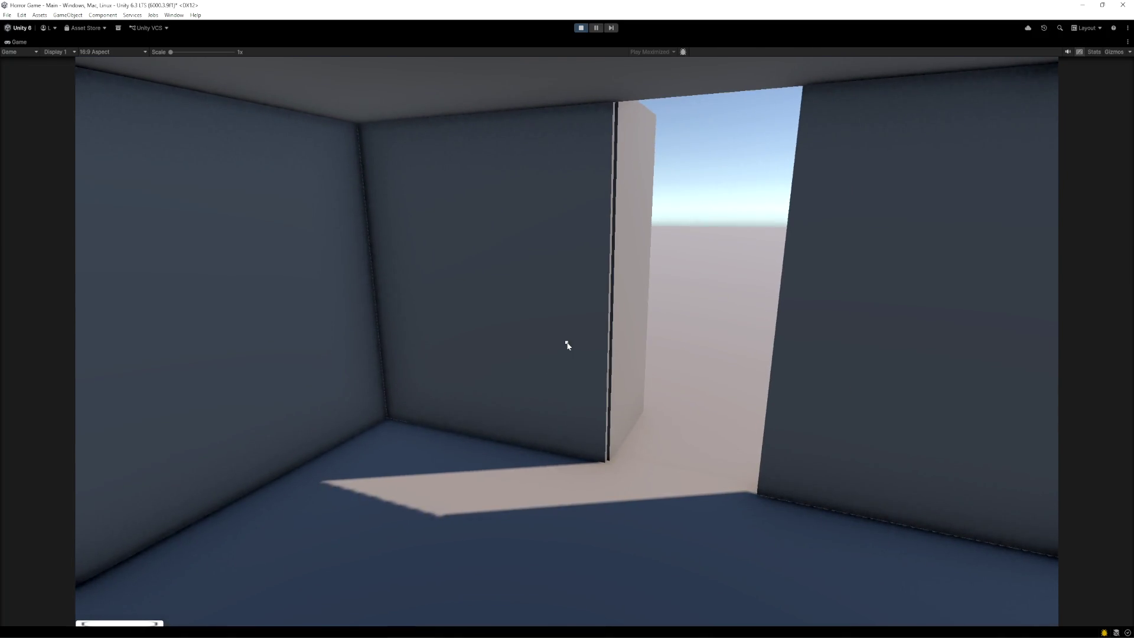
{"action": "key", "text": "Escape"}
{"action": "left_click", "coordinate": [581, 28]}
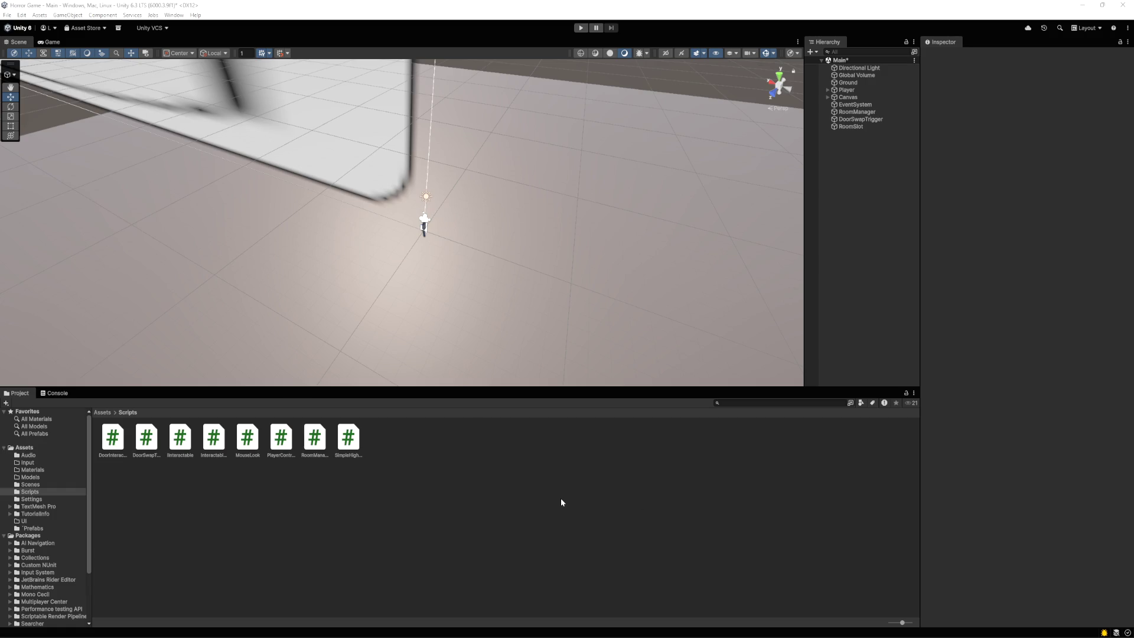
Show the Prefabs folder with Room 1 and Room 2, then select DoorSwapTrigger in the Main scene
{"action": "left_click", "coordinate": [34, 529]}
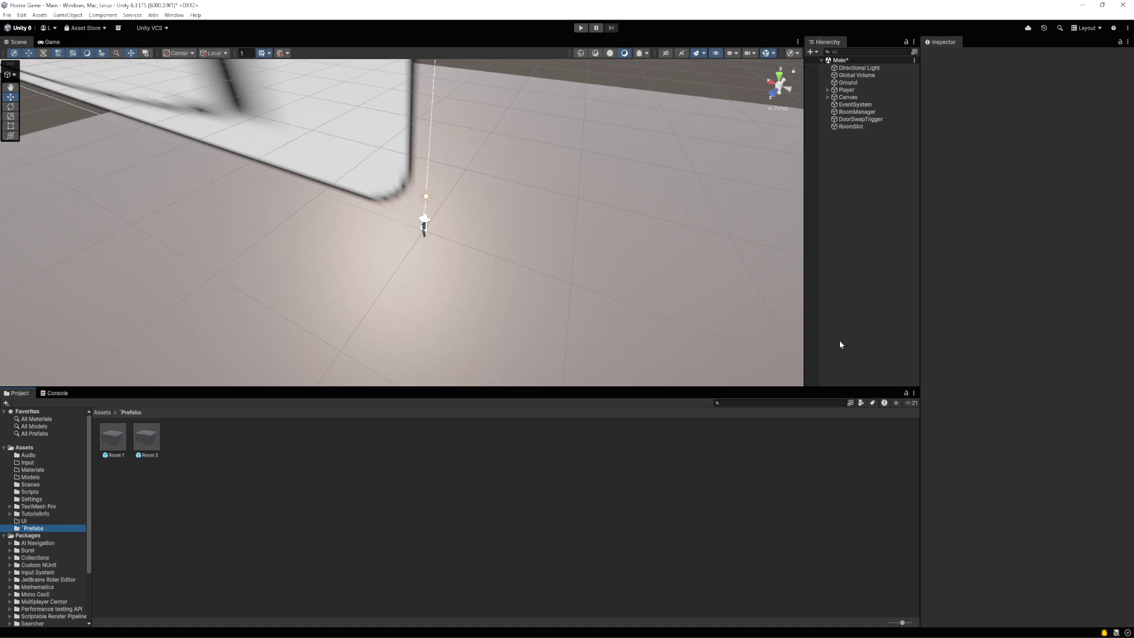
{"action": "left_click", "coordinate": [848, 122]}
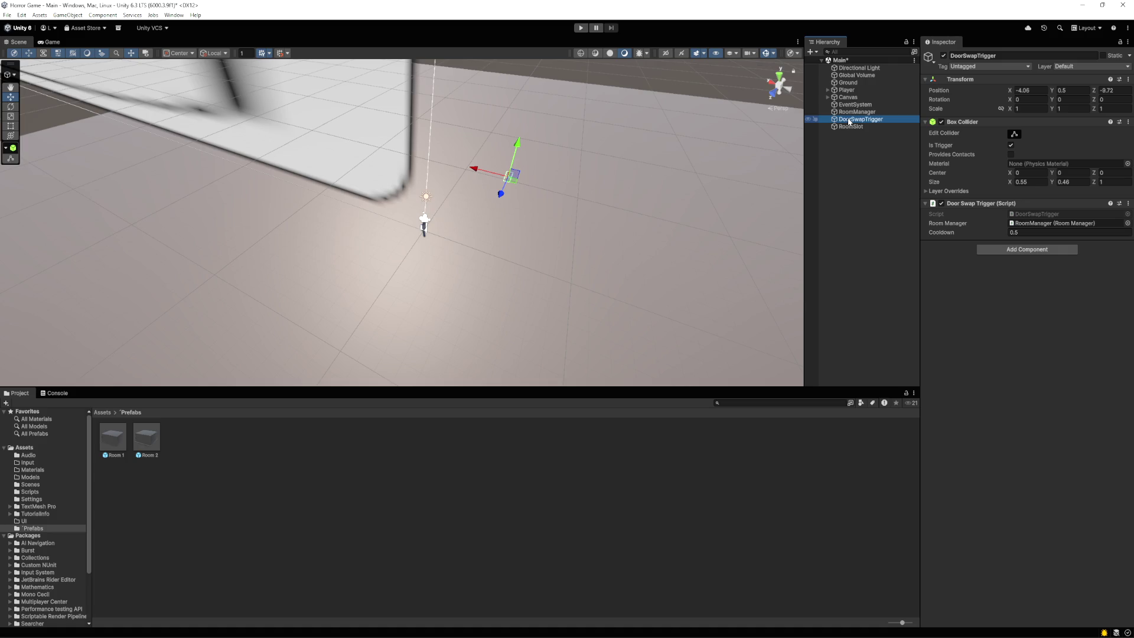
Copy DoorSwapTrigger from the Main scene and paste it into the Room 1 prefab
{"action": "right_click", "coordinate": [849, 122]}
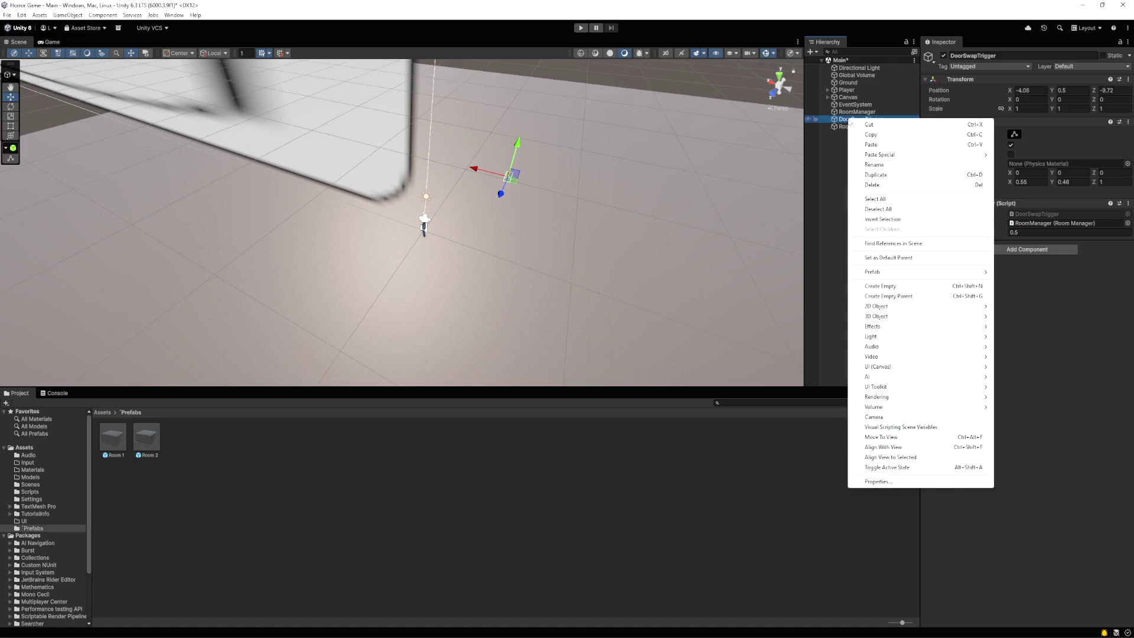
{"action": "left_click", "coordinate": [868, 135]}
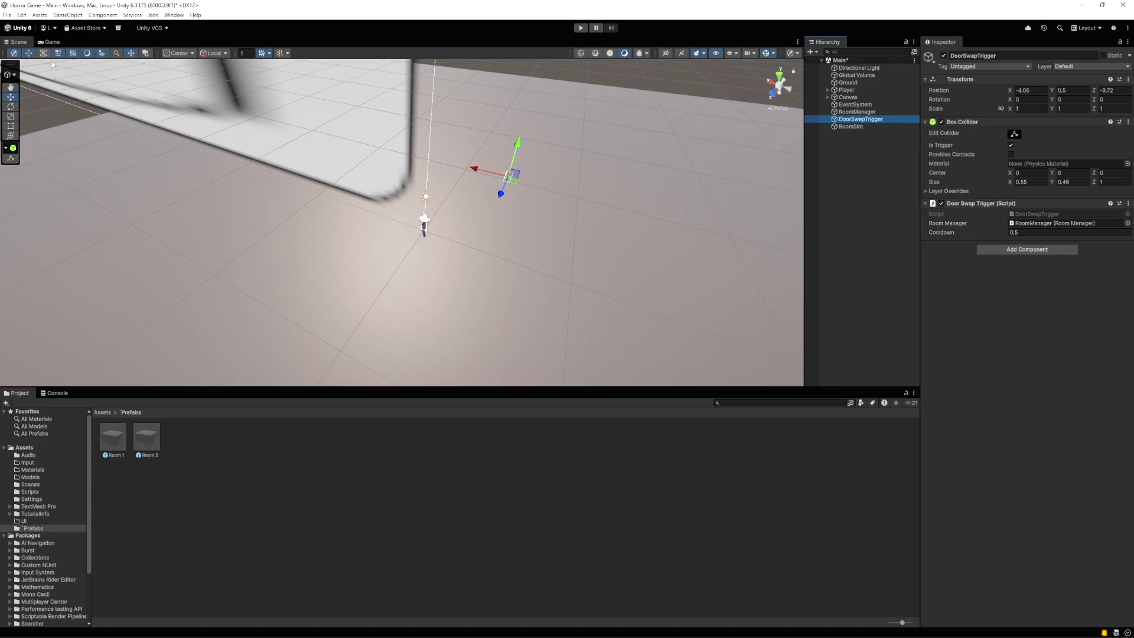
{"action": "double_click", "coordinate": [111, 439]}
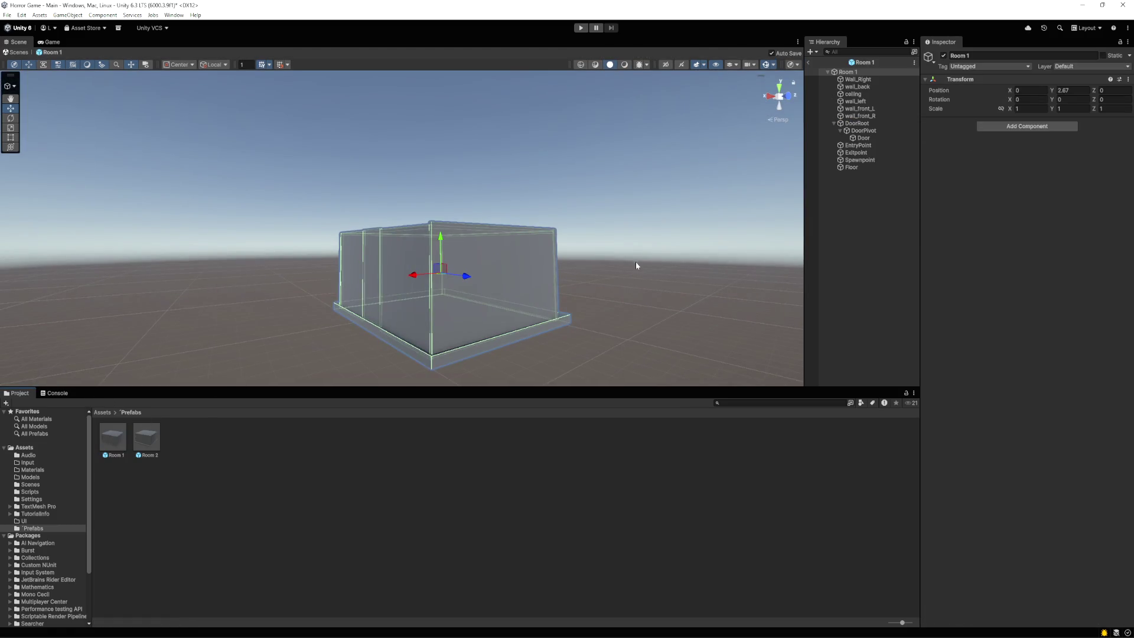
{"action": "left_click", "coordinate": [853, 248]}
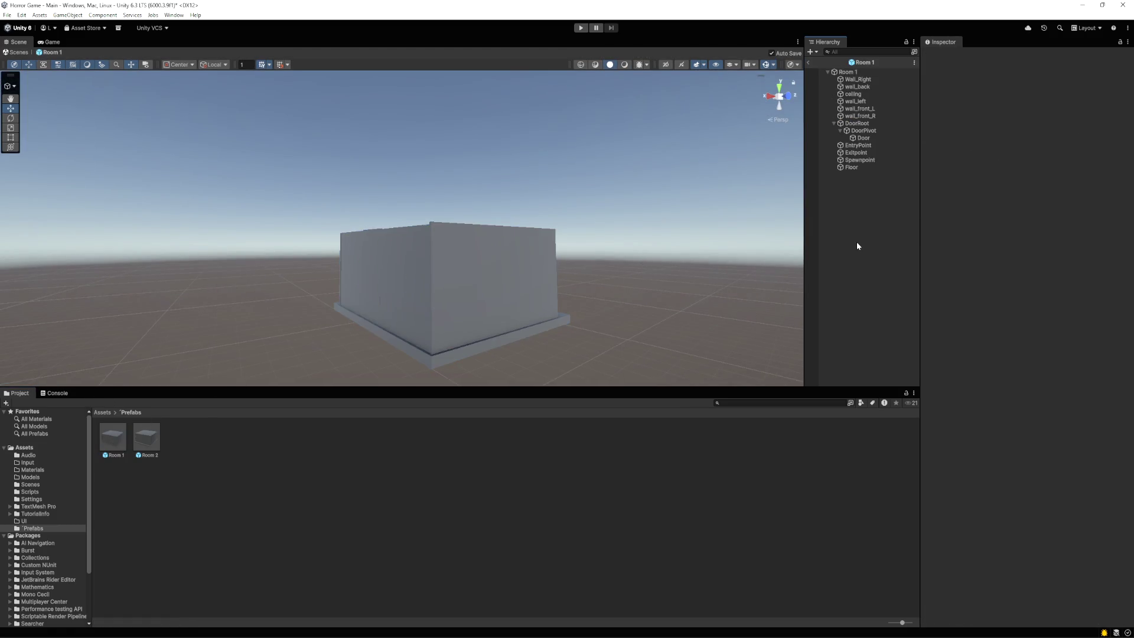
{"action": "key", "text": "ctrl+v"}
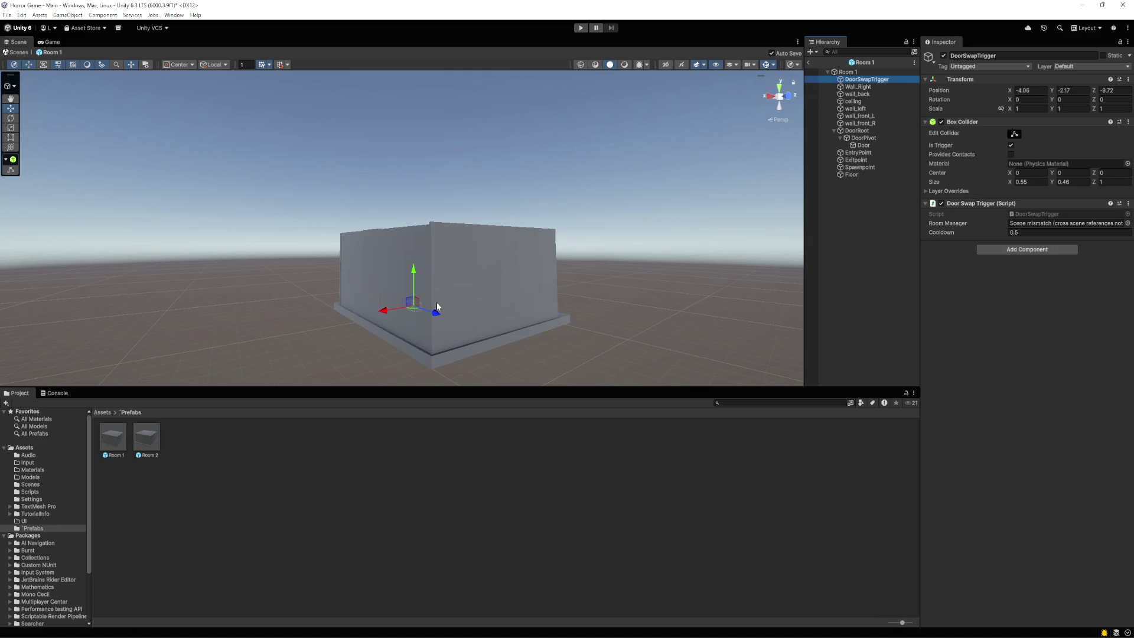
{"action": "mouse_move", "coordinate": [454, 306]}
{"action": "left_mouse_down"}
{"action": "mouse_move", "coordinate": [490, 318]}
{"action": "mouse_move", "coordinate": [519, 295]}
{"action": "mouse_move", "coordinate": [515, 317]}
{"action": "mouse_move", "coordinate": [541, 313]}
{"action": "left_mouse_up"}
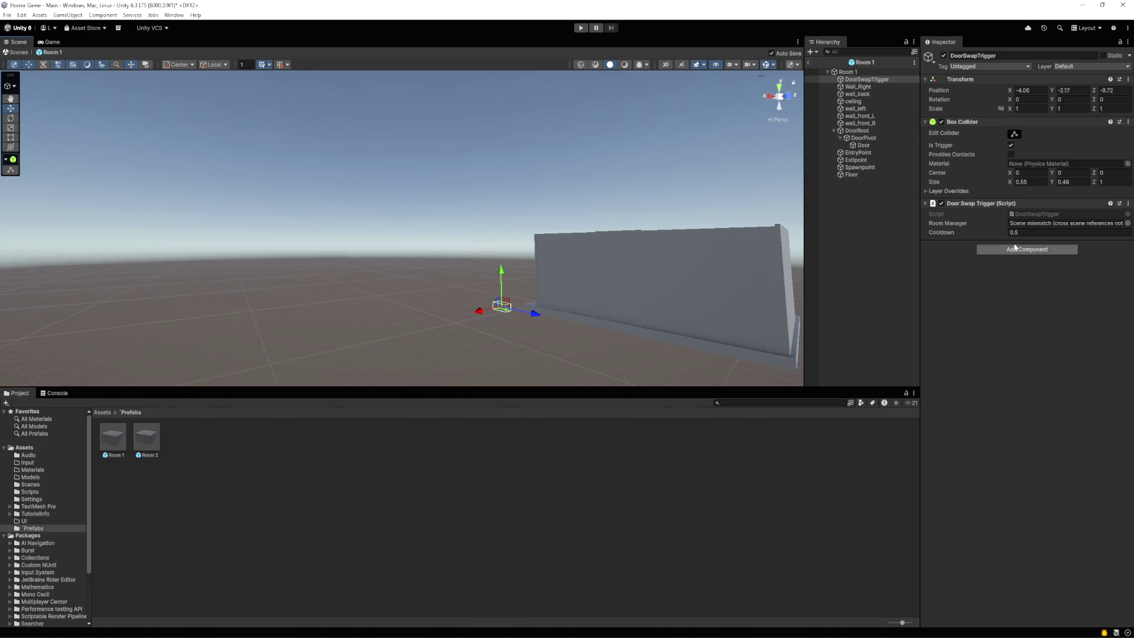
Set the pasted trigger's position to Y 0 and X 0.27
{"action": "left_click", "coordinate": [1067, 91]}
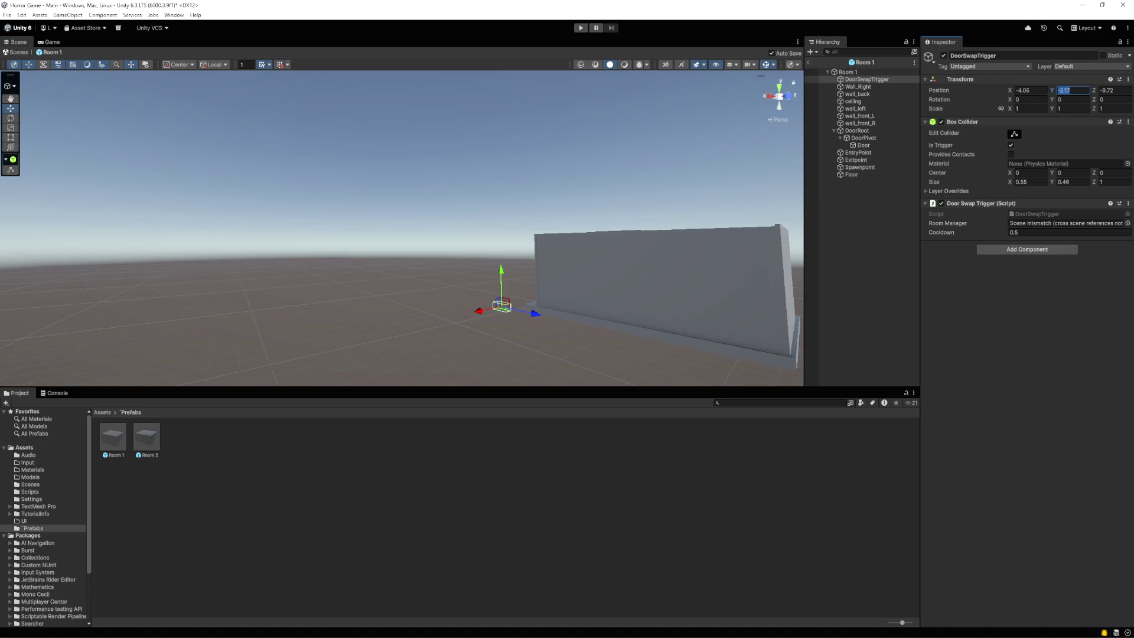
{"action": "type", "text": "0"}
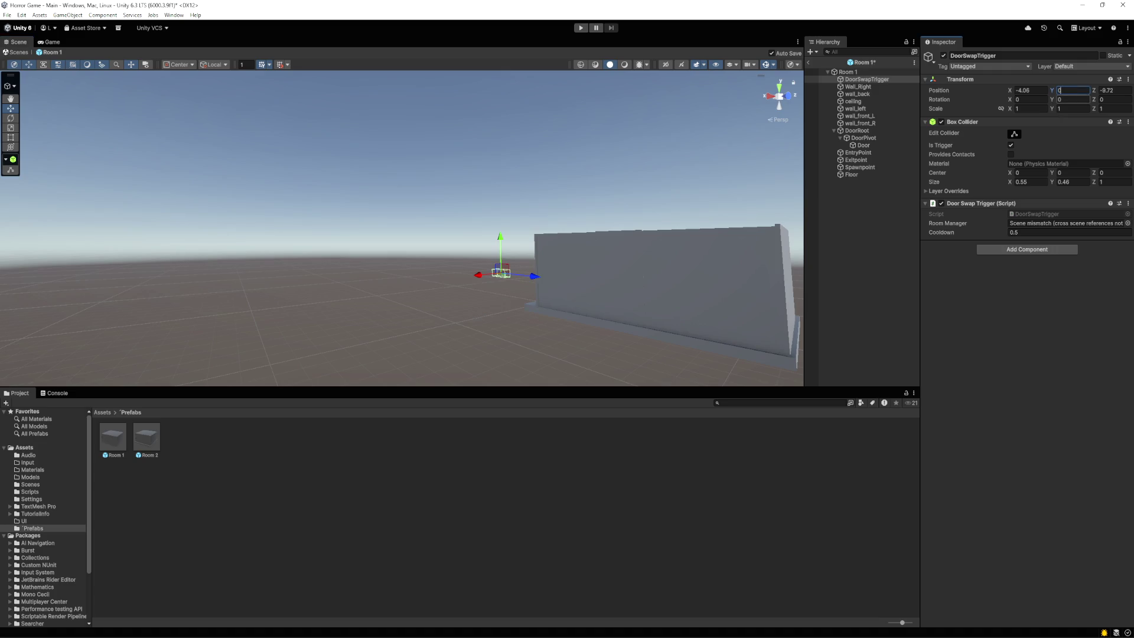
{"action": "left_click", "coordinate": [1016, 90]}
{"action": "left_click_drag", "start_coordinate": [1016, 91], "coordinate": [1075, 90]}
{"action": "scroll", "coordinate": [654, 275], "scroll_direction": "down", "scroll_amount": 5}
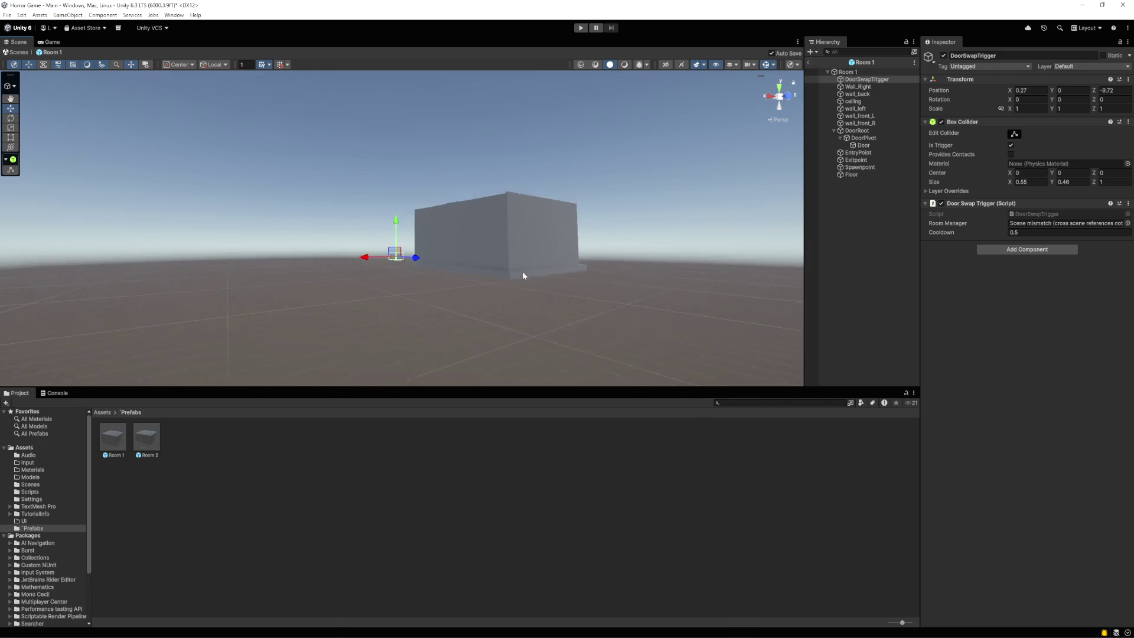
{"action": "scroll", "coordinate": [524, 275], "scroll_direction": "up", "scroll_amount": 5}
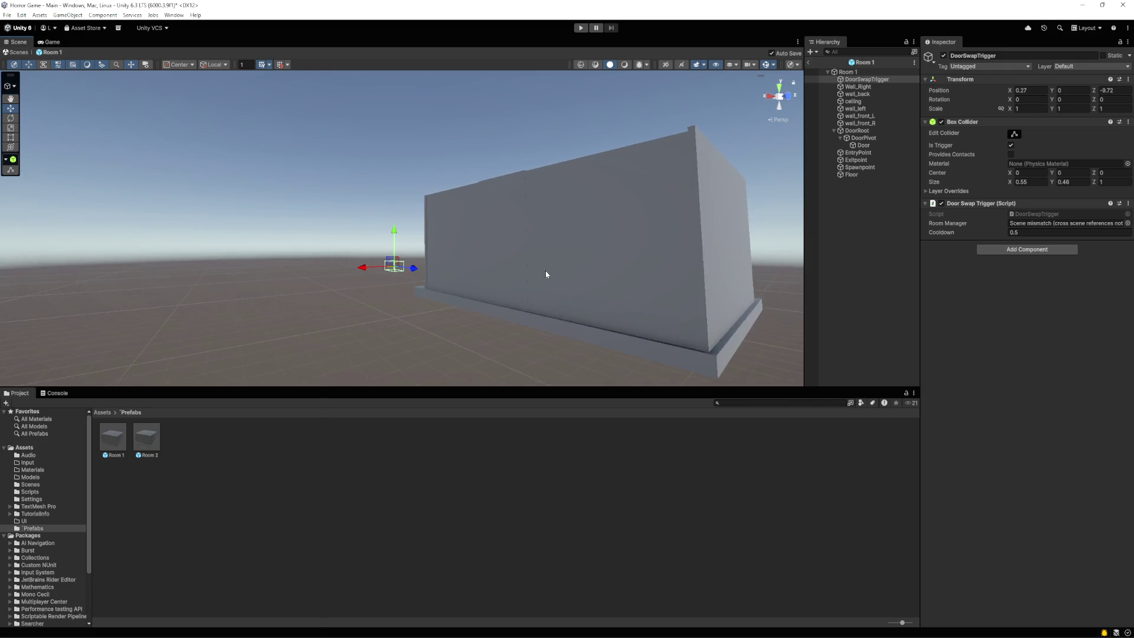
{"action": "left_click", "coordinate": [661, 261]}
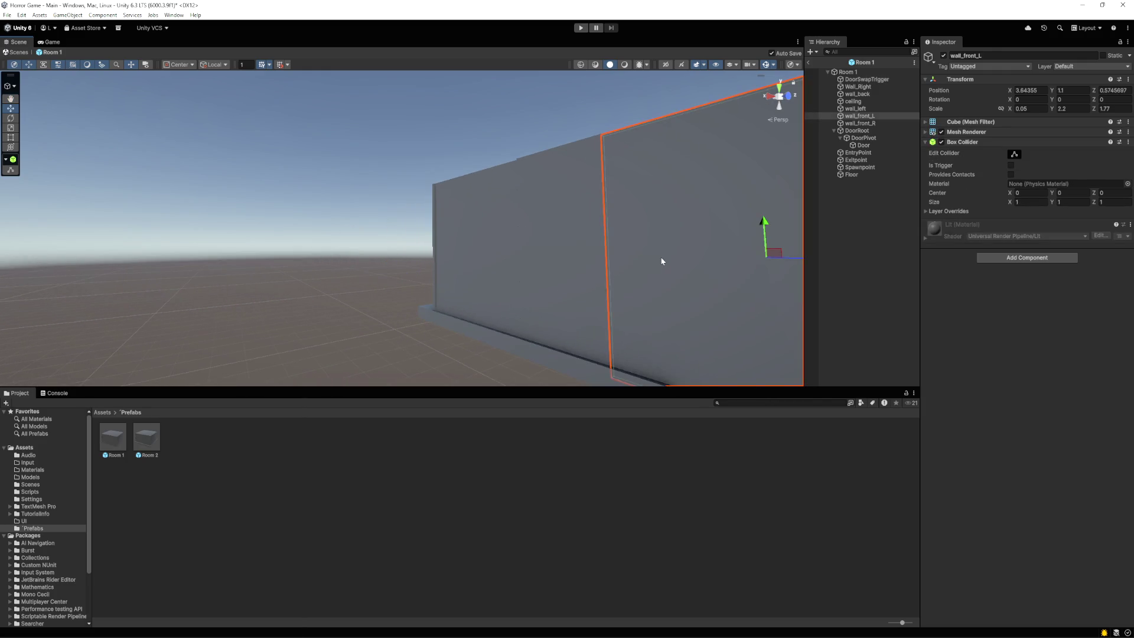
Move DoorSwapTrigger below Floor at the end of Room 1's children
{"action": "scroll", "coordinate": [664, 259], "scroll_direction": "down", "scroll_amount": 3}
{"action": "left_click", "coordinate": [497, 247]}
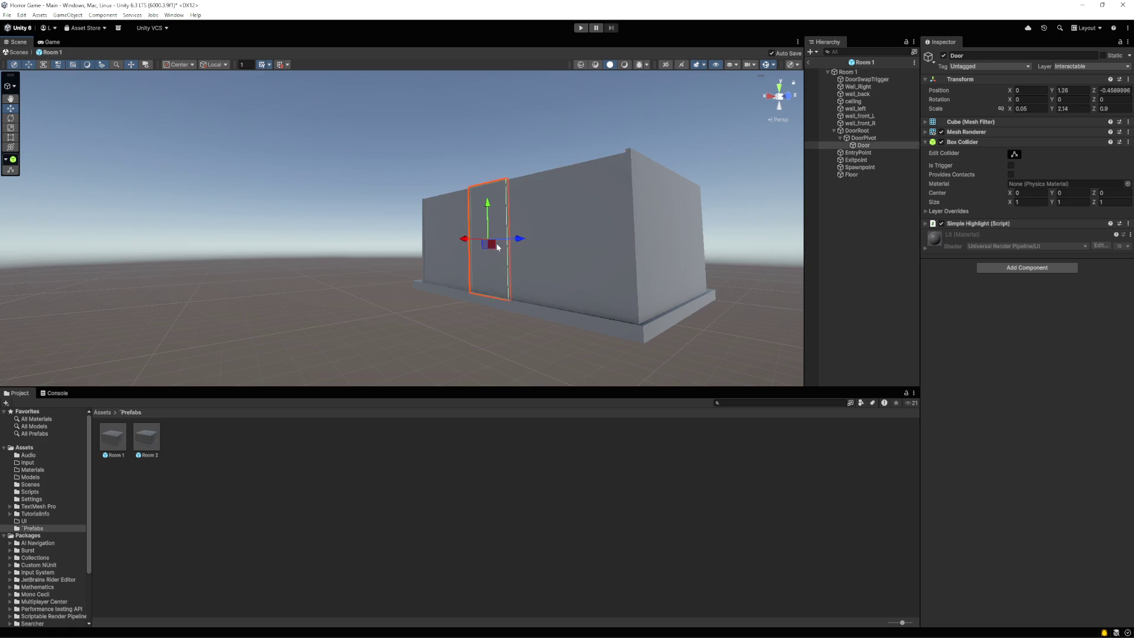
{"action": "scroll", "coordinate": [497, 247], "scroll_direction": "up", "scroll_amount": 2}
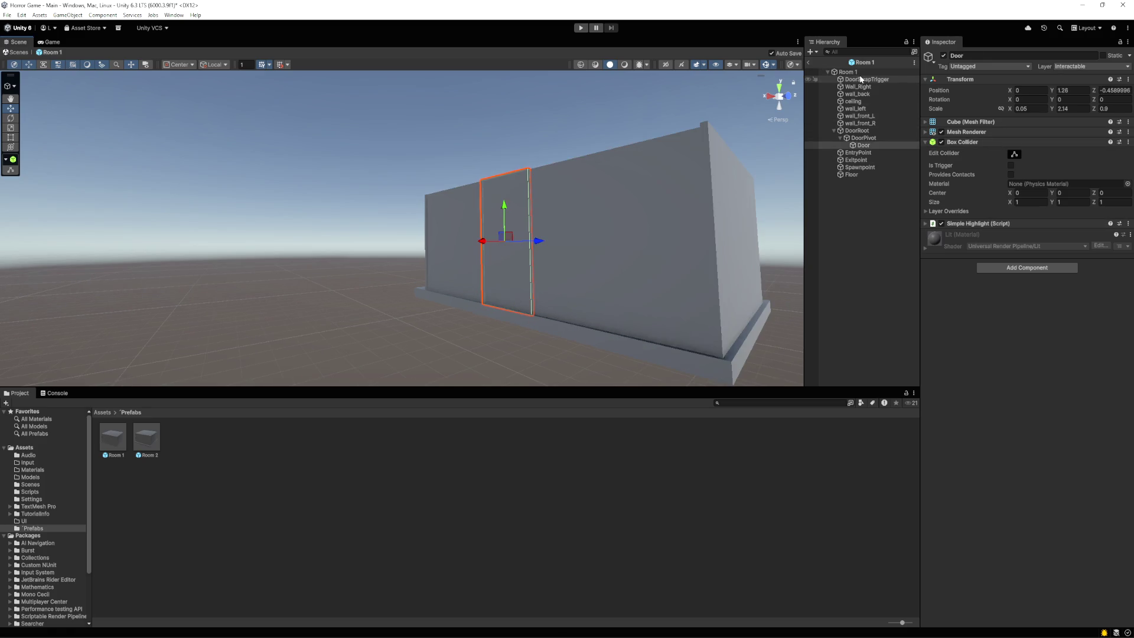
{"action": "left_click_drag", "start_coordinate": [863, 80], "coordinate": [846, 186]}
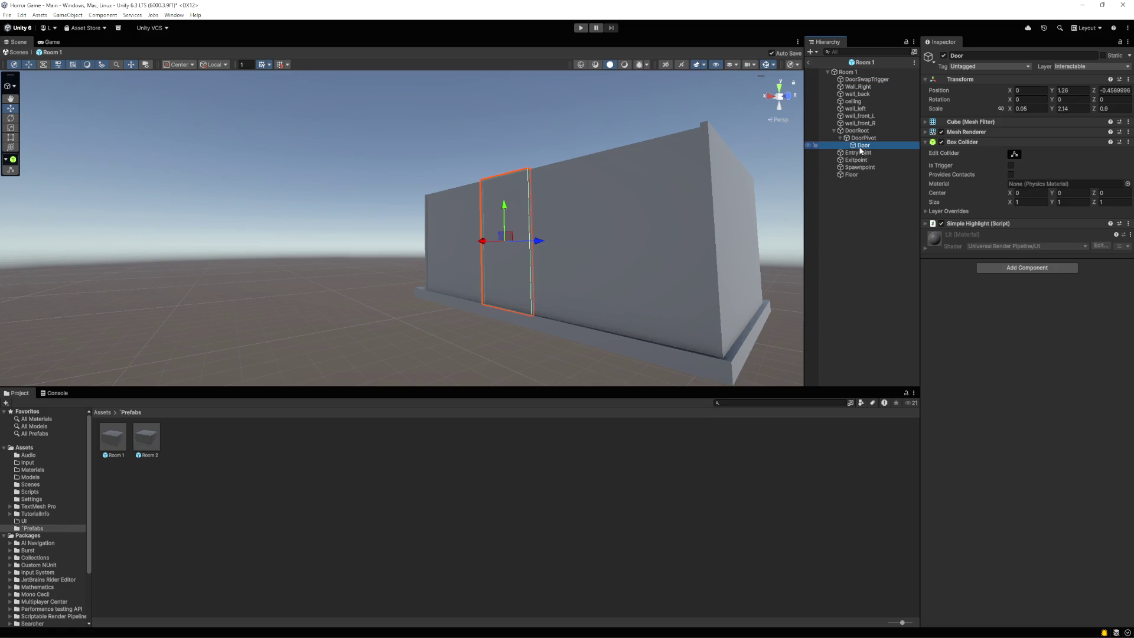
{"action": "left_click_drag", "start_coordinate": [870, 85], "coordinate": [860, 181]}
{"action": "left_click", "coordinate": [861, 177]}
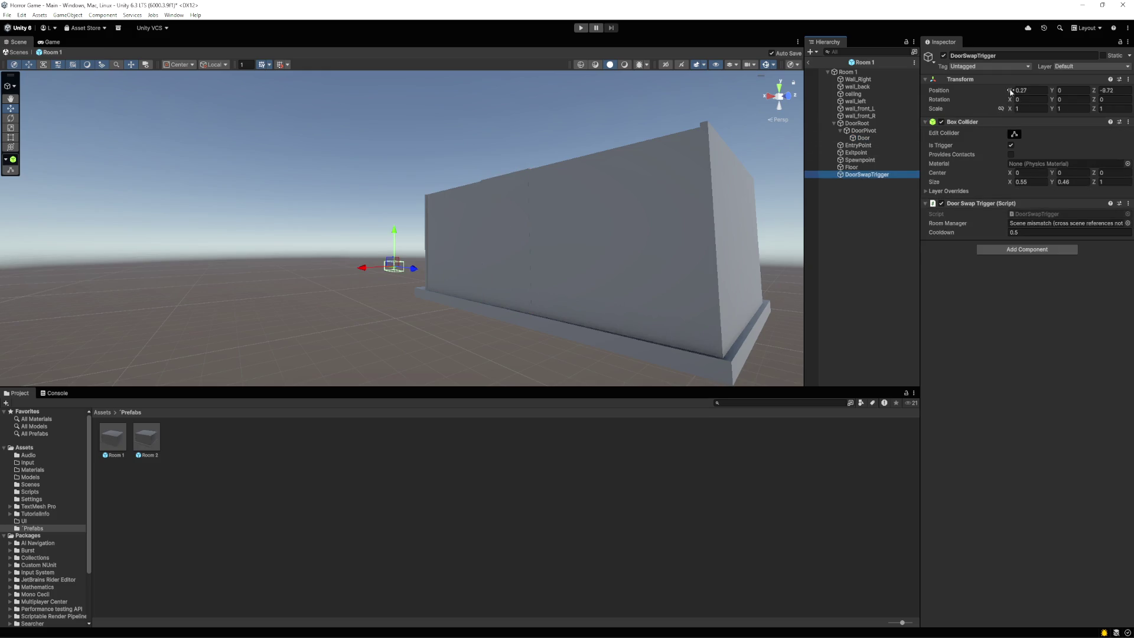
Shift the trigger to X 3.63 and bring its Z position to -0.69
{"action": "left_click_drag", "start_coordinate": [1011, 92], "coordinate": [1046, 91]}
{"action": "key", "text": "Tab"}
{"action": "key", "text": "Tab"}
{"action": "type", "text": "-1.75"}
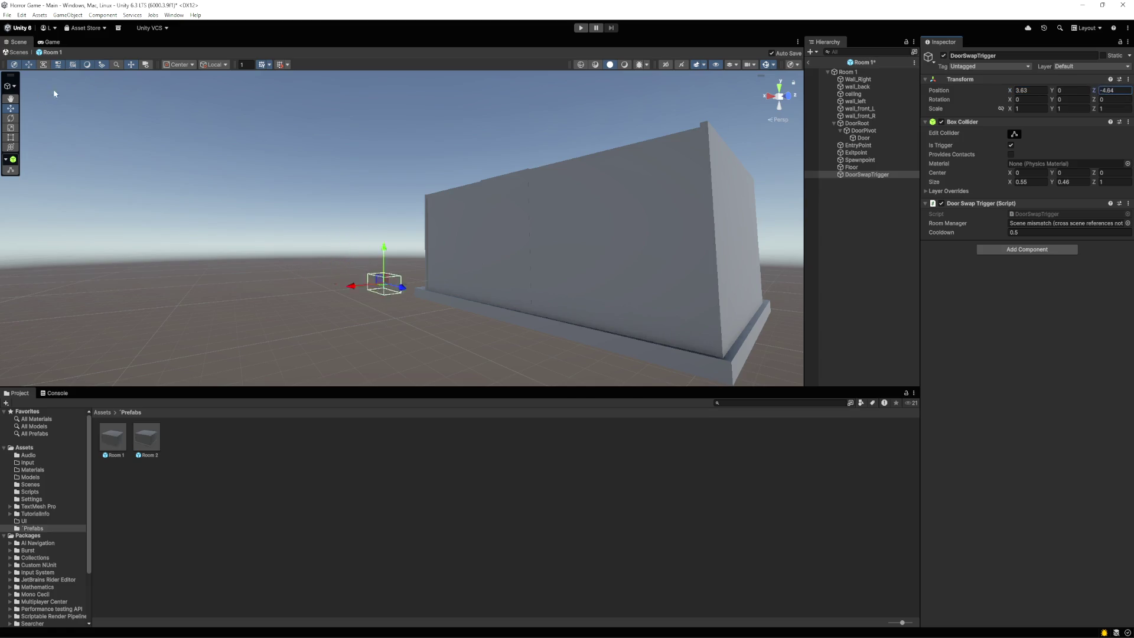
{"action": "key", "text": "BackSpace"}
{"action": "key", "text": "BackSpace"}
{"action": "key", "text": "BackSpace"}
{"action": "type", "text": "0.78"}
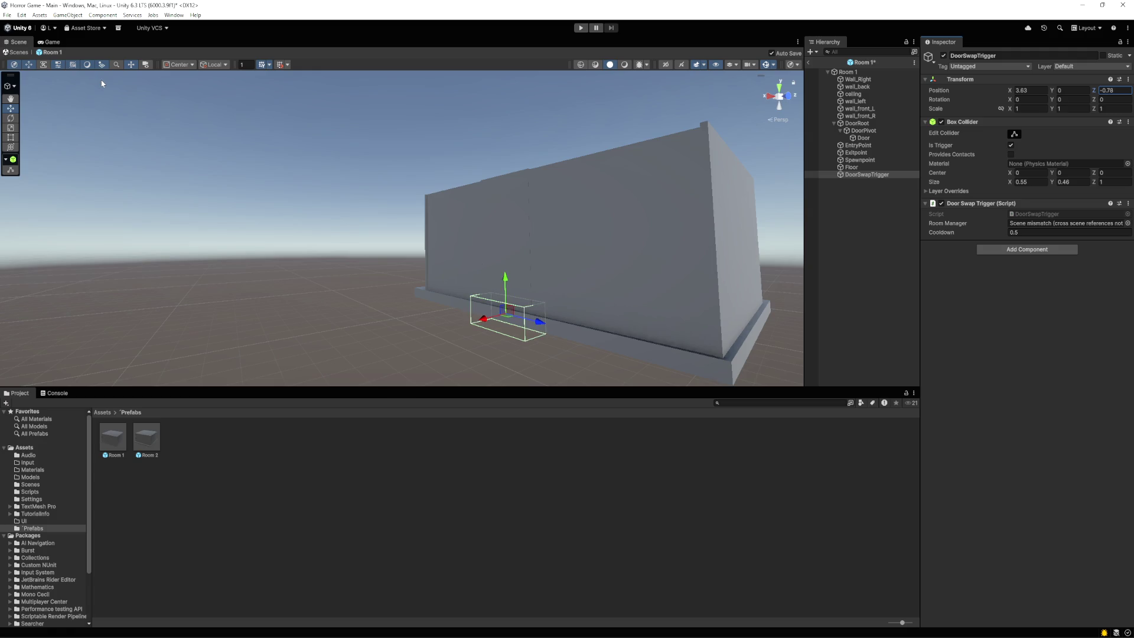
{"action": "key", "text": "BackSpace"}
{"action": "key", "text": "BackSpace"}
{"action": "type", "text": "69"}
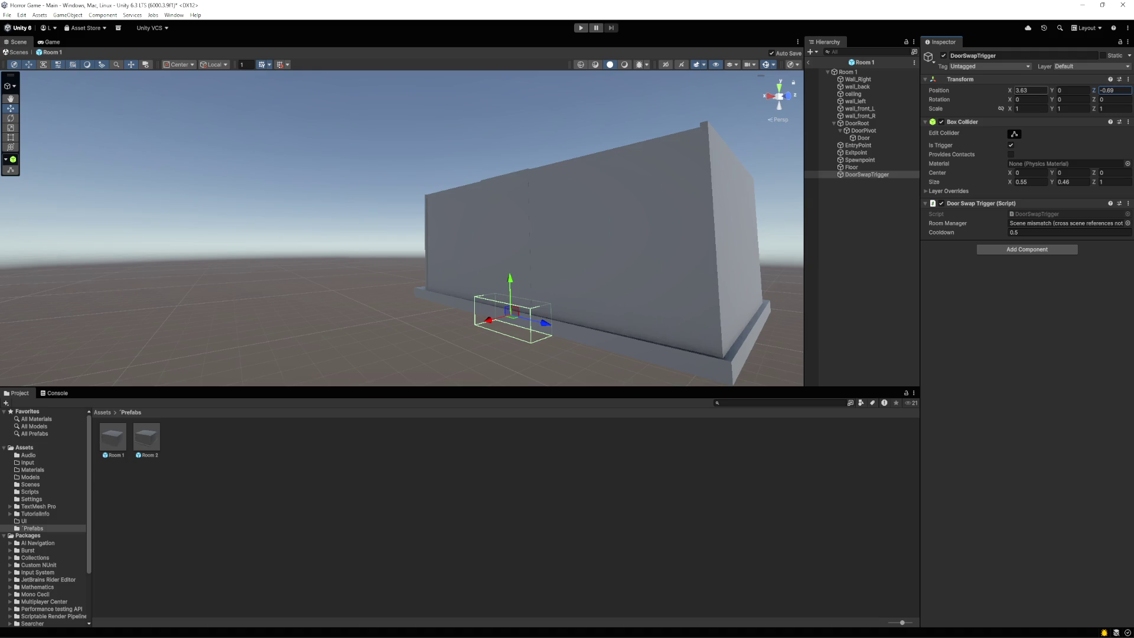
Fine-tune the trigger to X 4.14, Y 0.42 at the foot of the Door
{"action": "left_click", "coordinate": [1057, 90]}
{"action": "type", "text": "0.36"}
{"action": "type", "text": "0.27"}
{"action": "key", "text": "ctrl+z"}
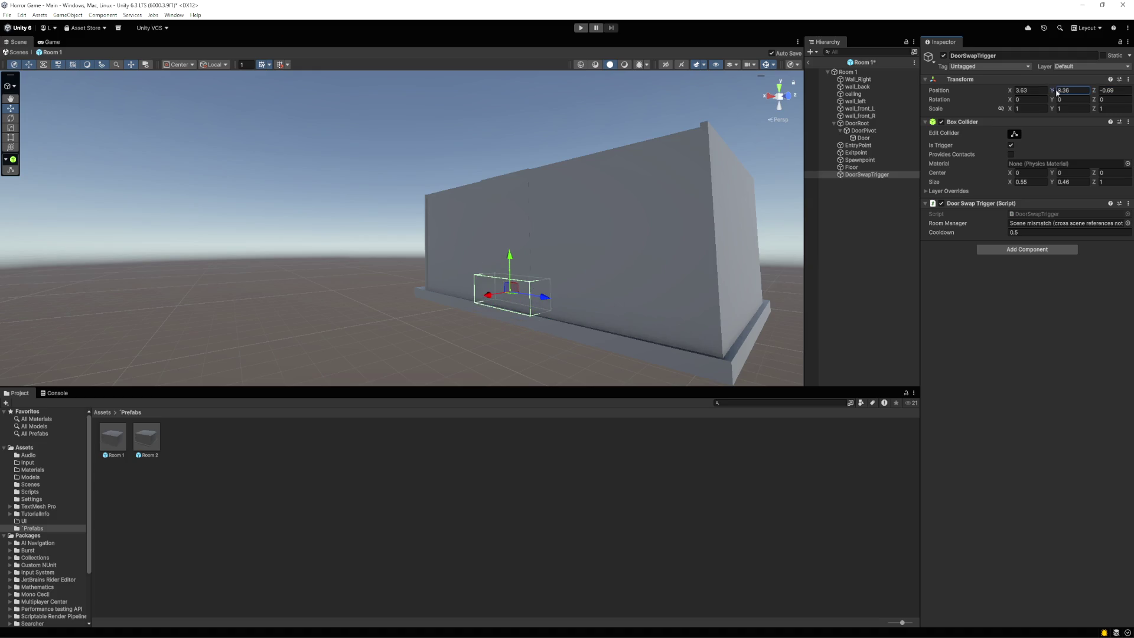
{"action": "left_click", "coordinate": [1011, 90]}
{"action": "left_click_drag", "start_coordinate": [1010, 91], "coordinate": [1018, 92]}
{"action": "left_click", "coordinate": [1056, 91]}
{"action": "left_click_drag", "start_coordinate": [1056, 92], "coordinate": [1114, 92]}
{"action": "left_click", "coordinate": [501, 232]}
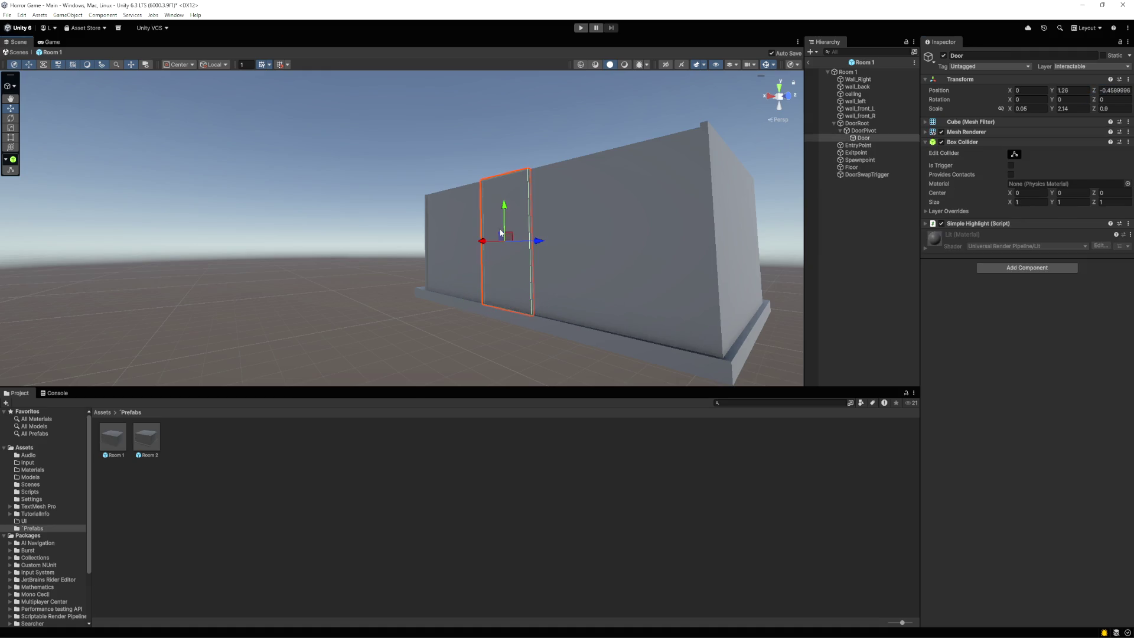
{"action": "left_click_drag", "start_coordinate": [511, 262], "coordinate": [784, 160]}
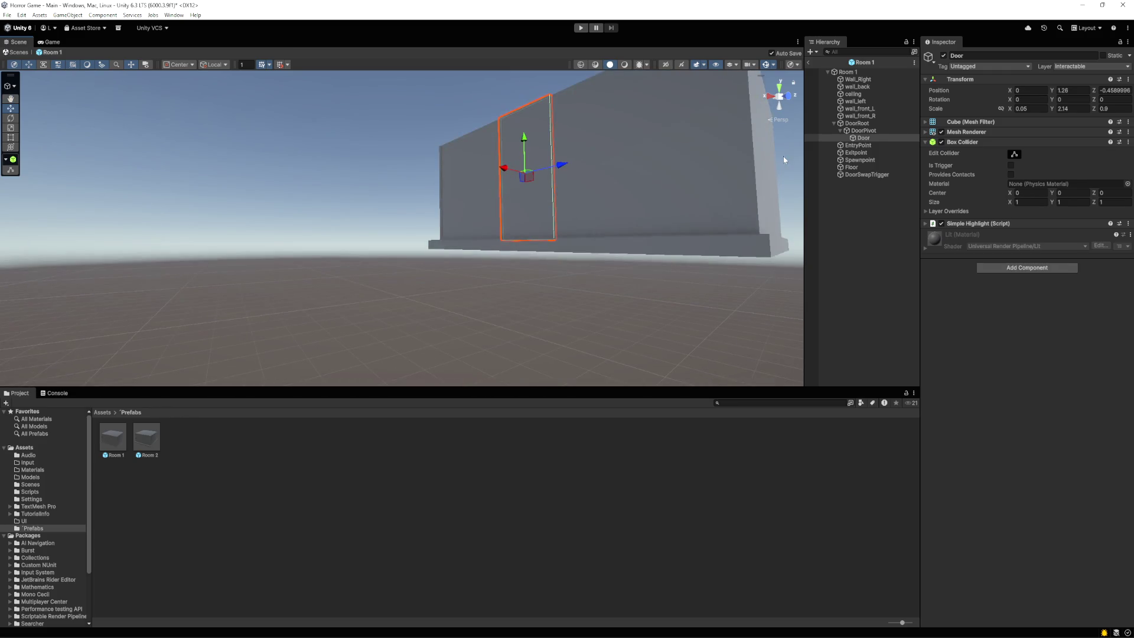
{"action": "left_click", "coordinate": [861, 175], "text": "ctrl"}
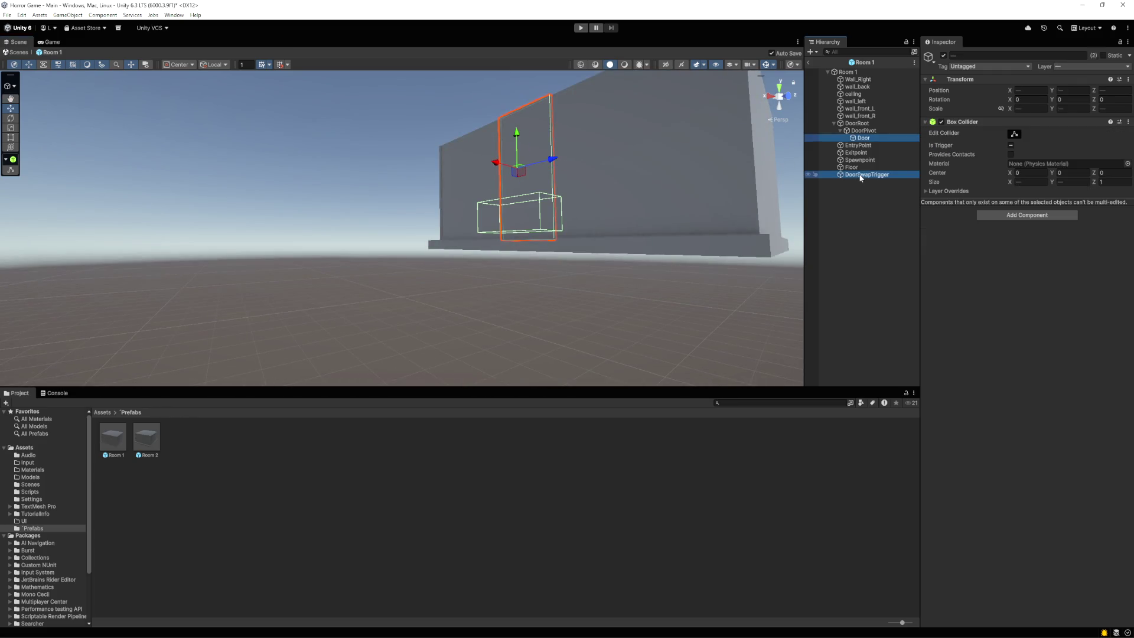
{"action": "left_click", "coordinate": [448, 314]}
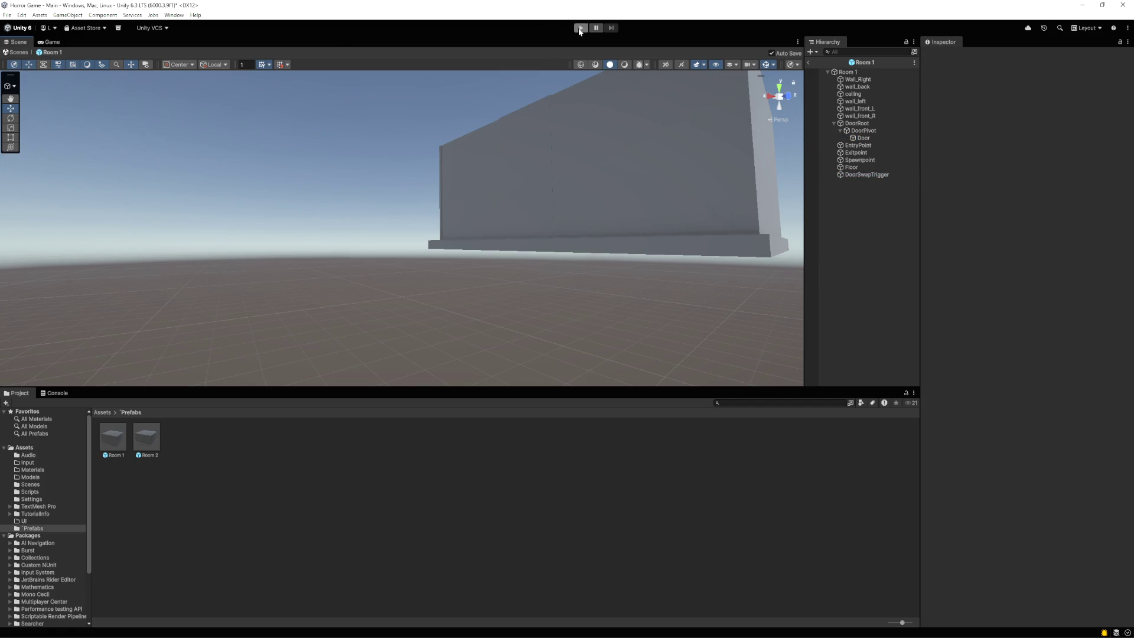
Play the game, open the Room 1 door with E, walk through, then stop and reselect DoorSwapTrigger
{"action": "left_click", "coordinate": [579, 29]}
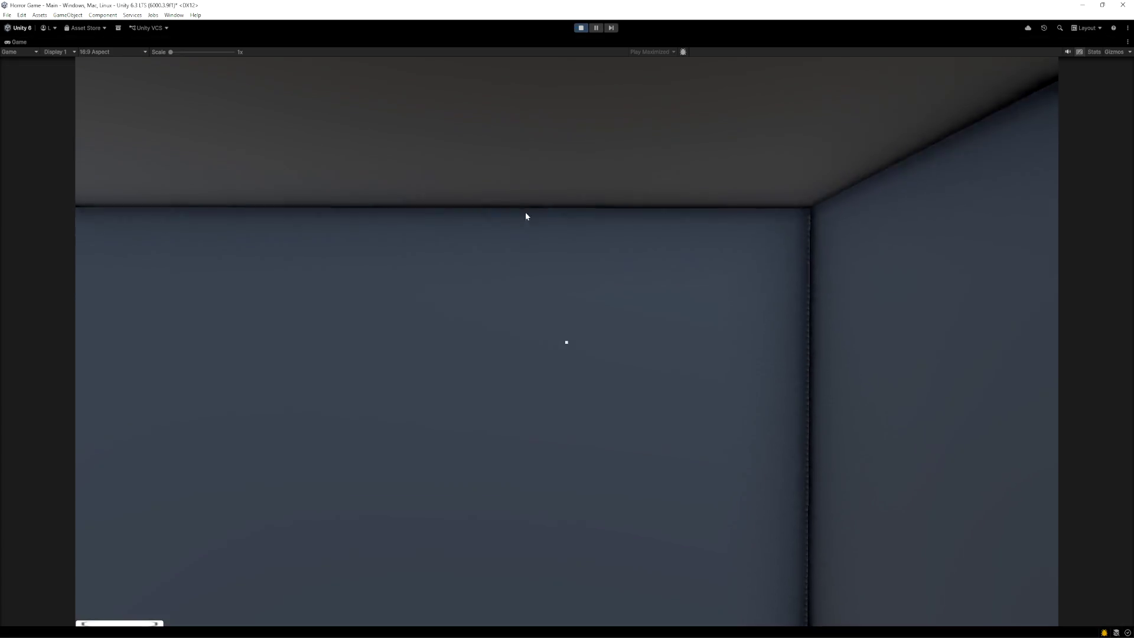
{"action": "mouse_move", "coordinate": [922, 314]}
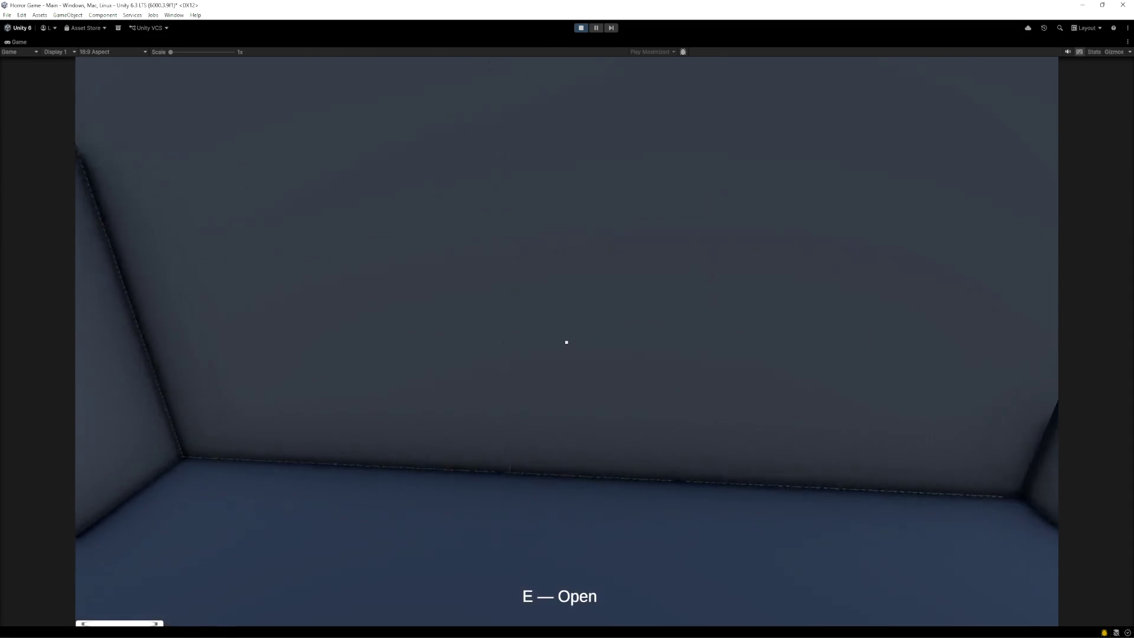
{"action": "key", "text": "e"}
{"action": "key", "text": "w"}
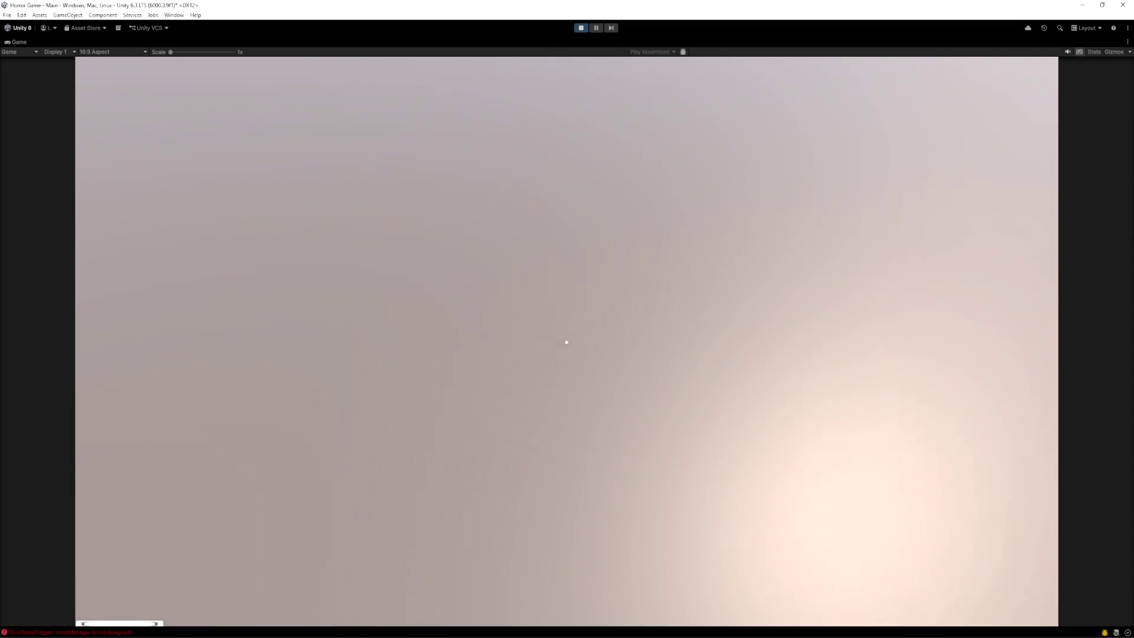
{"action": "key", "text": "w"}
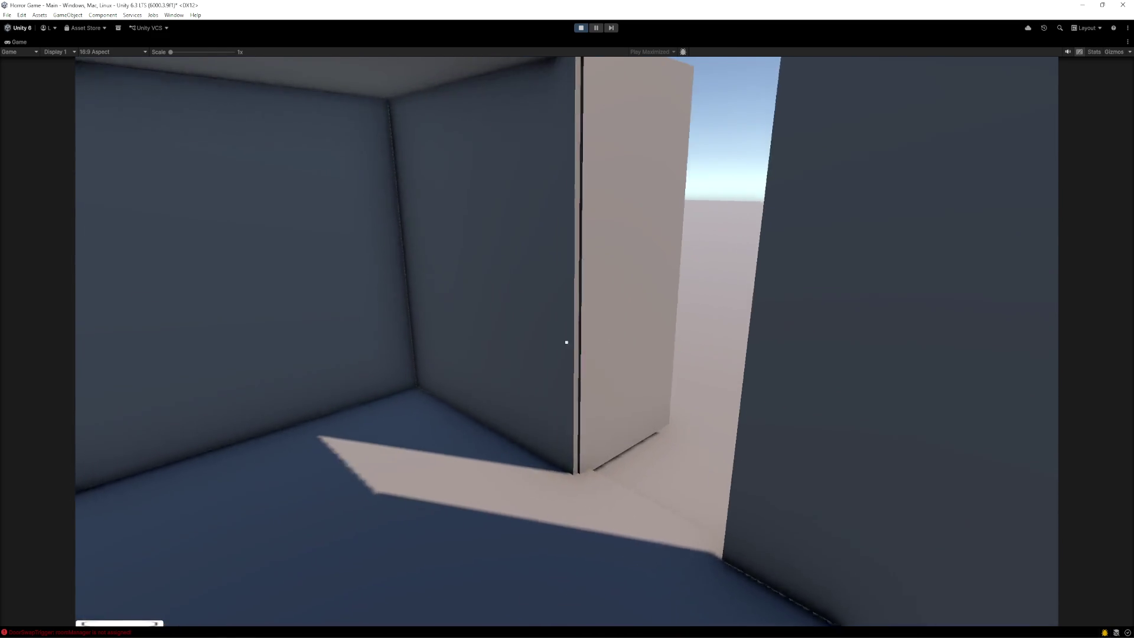
{"action": "mouse_move", "coordinate": [567, 342]}
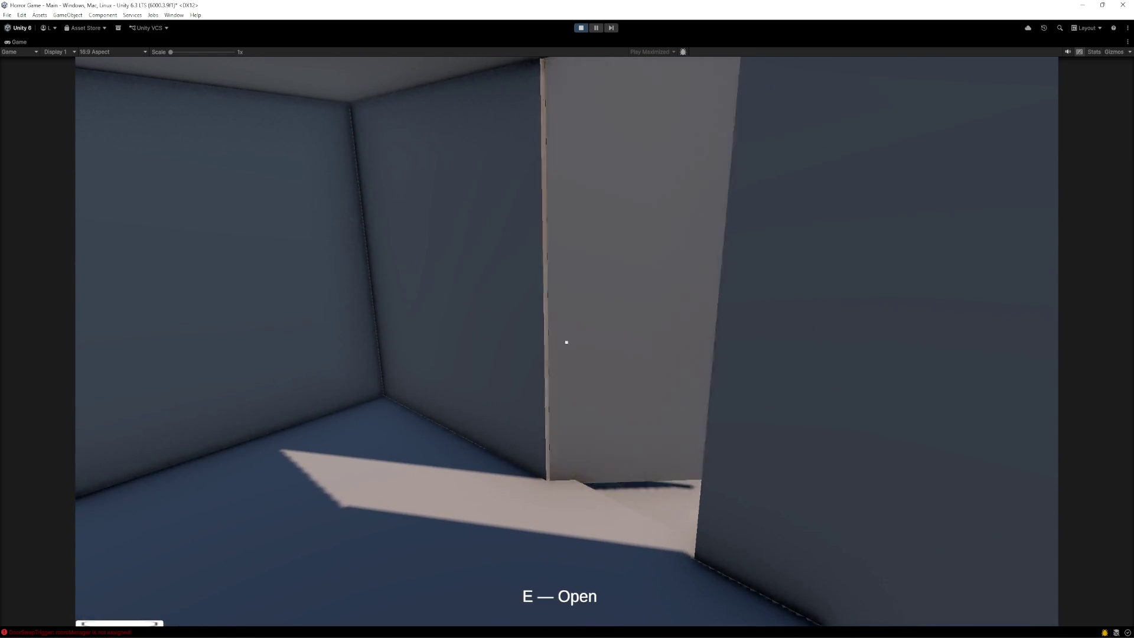
{"action": "key", "text": "Escape"}
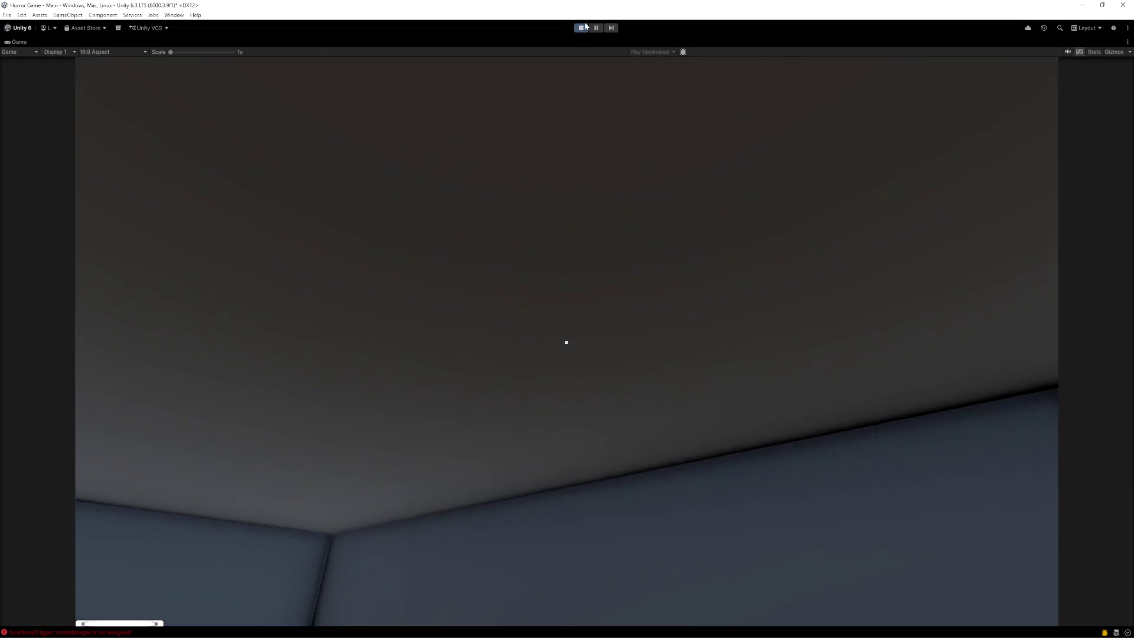
{"action": "left_click", "coordinate": [582, 28]}
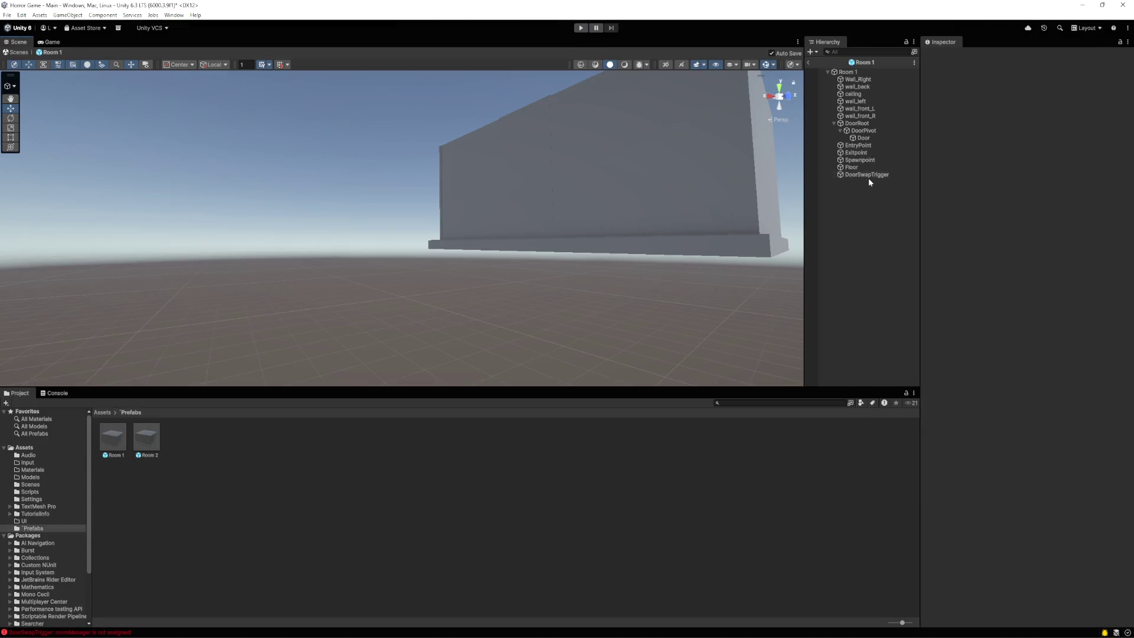
{"action": "left_click", "coordinate": [869, 177]}
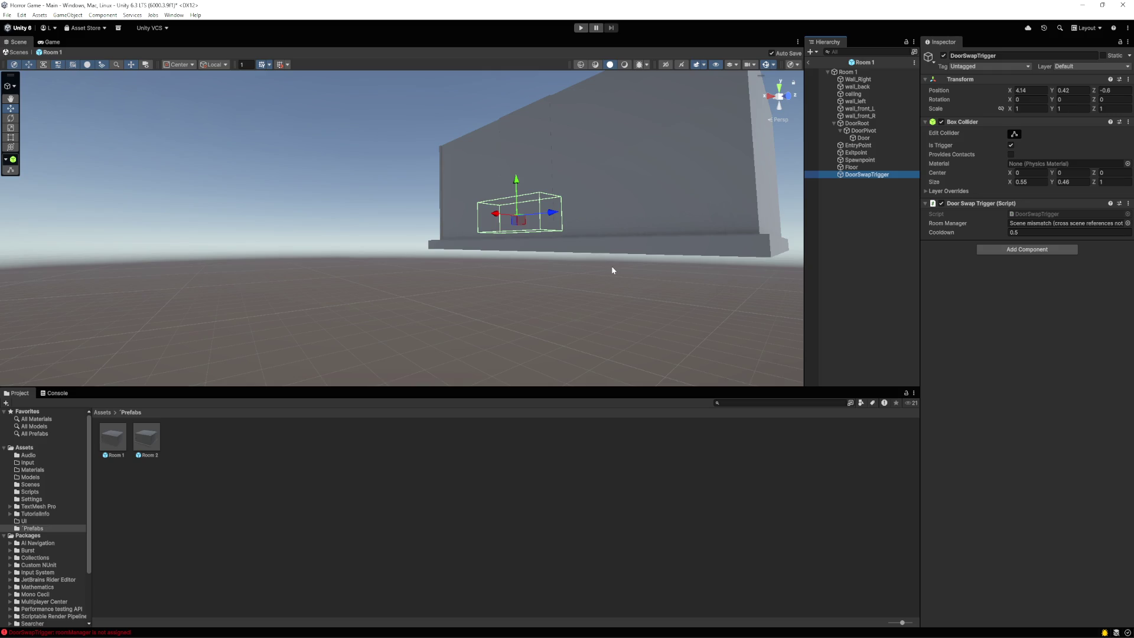
Start and cancel a screen capture, then leave the Room 1 prefab for the Main scene
{"action": "key", "text": "super+shift+s"}
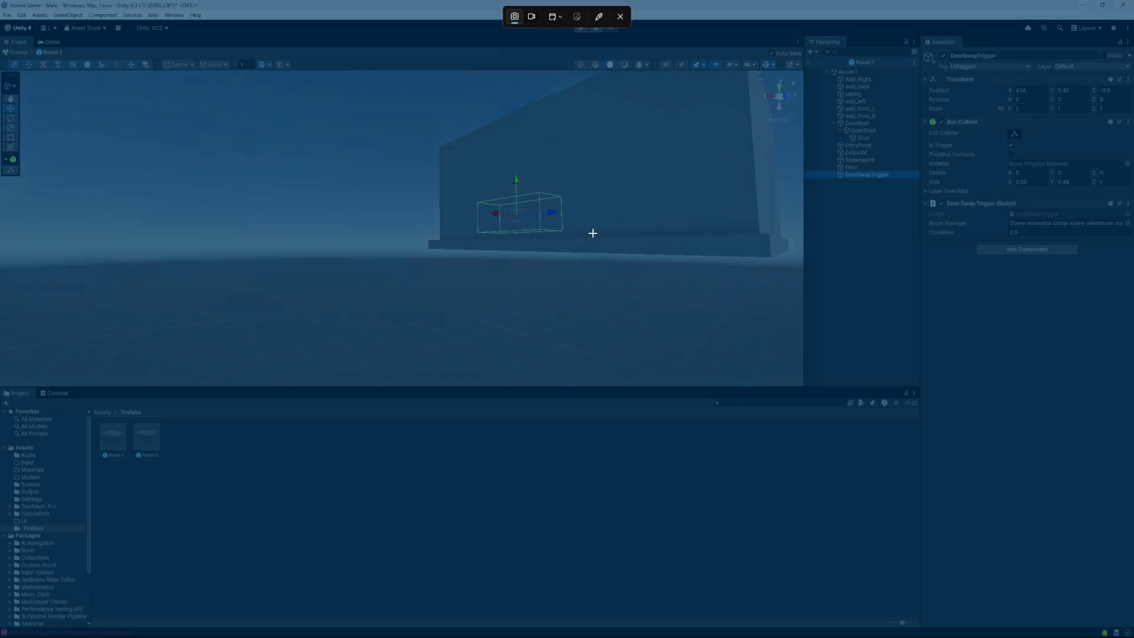
{"action": "key", "text": "Escape"}
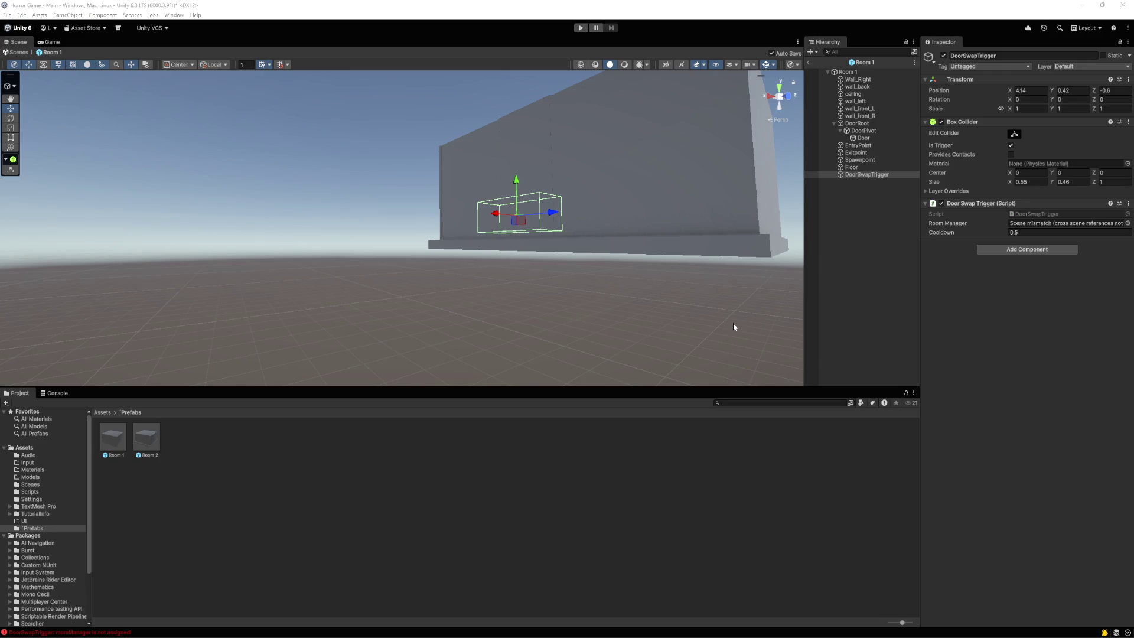
{"action": "left_click", "coordinate": [6, 52]}
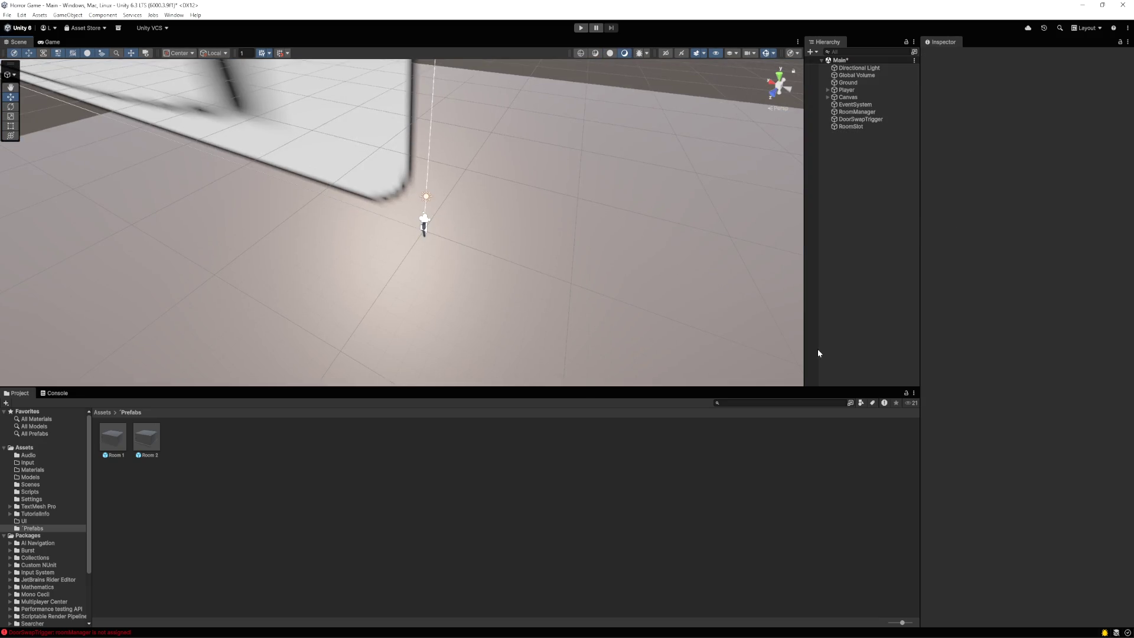
Delete the DoorSwapTrigger object from the Main scene's Hierarchy
{"action": "left_click", "coordinate": [858, 120]}
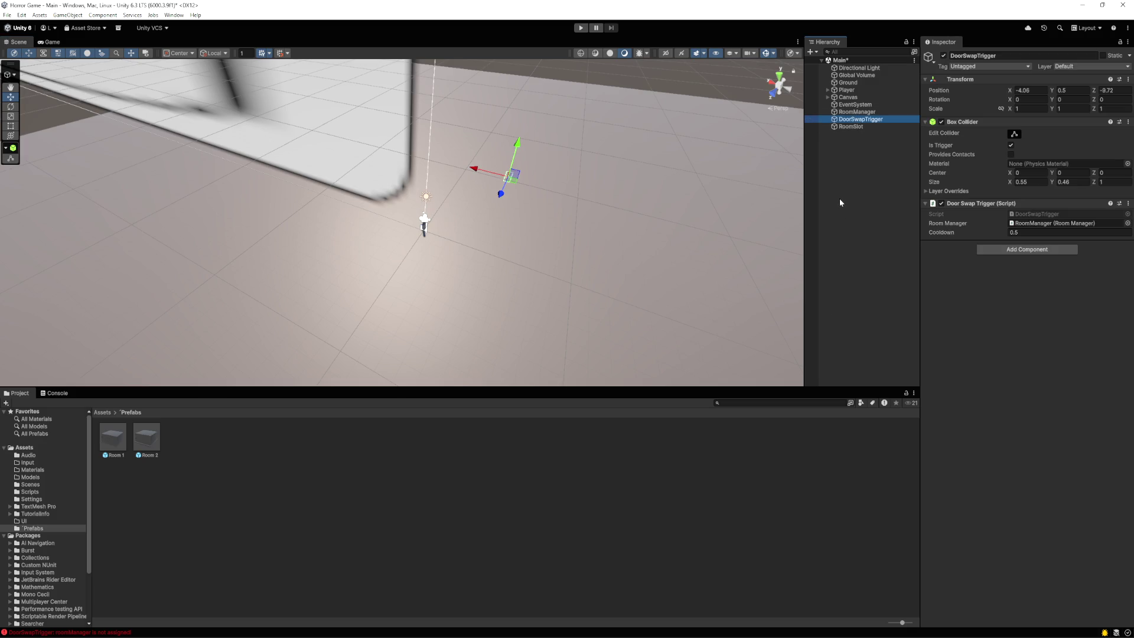
{"action": "key", "text": "Delete"}
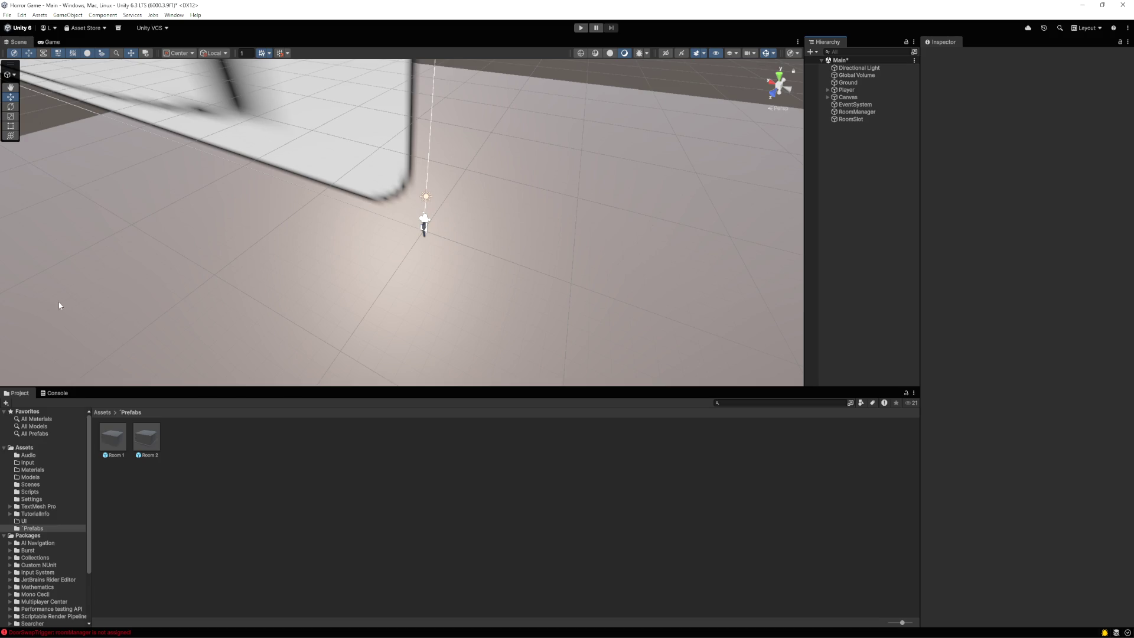
Open the Room 1 prefab and copy its DoorSwapTrigger at X 4.14, Y 0.42, Z -0.6
{"action": "double_click", "coordinate": [114, 436]}
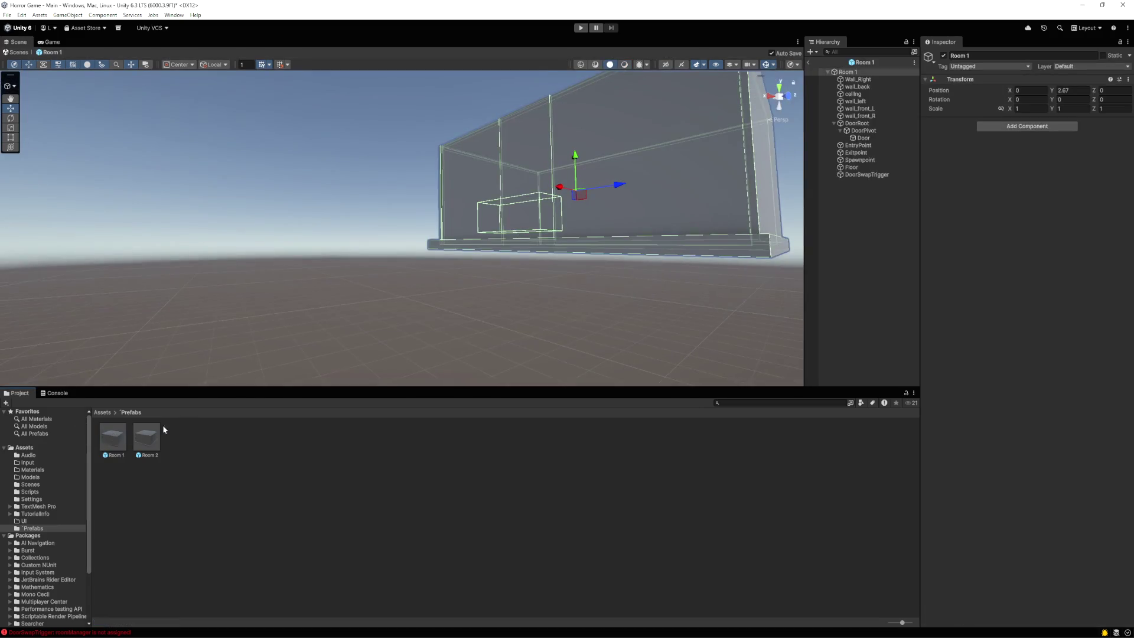
{"action": "left_click", "coordinate": [857, 175]}
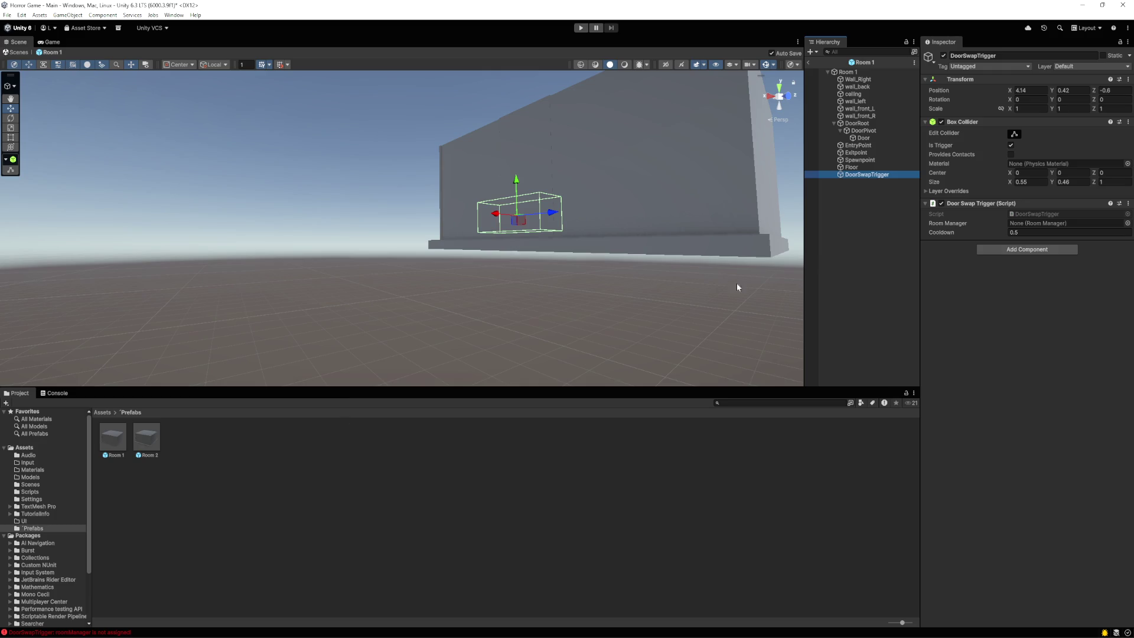
{"action": "right_click", "coordinate": [863, 176]}
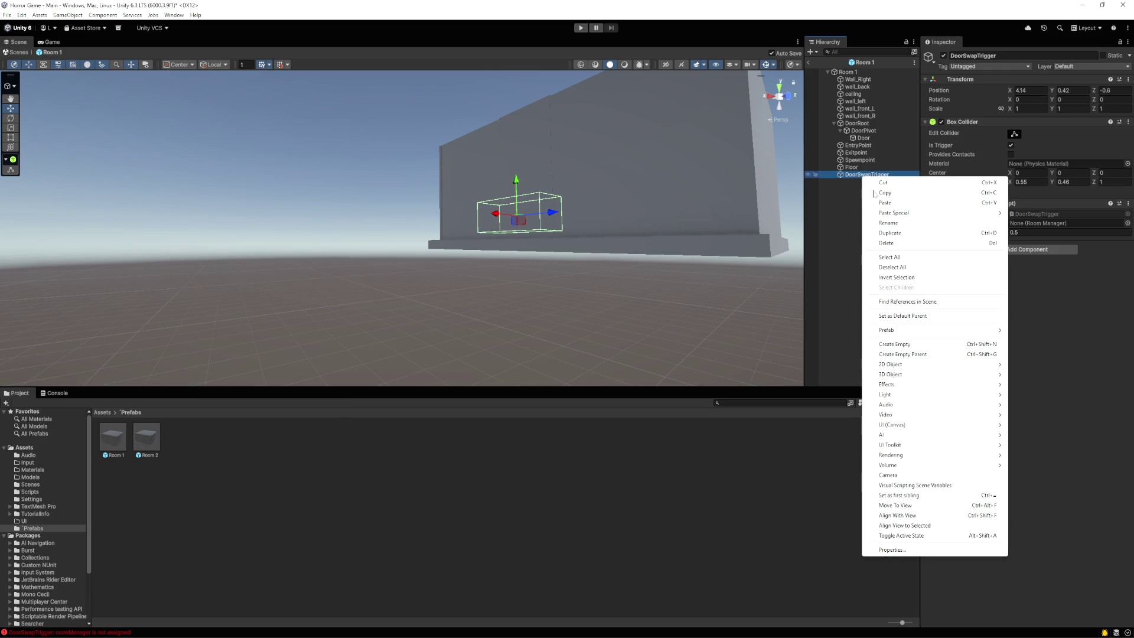
{"action": "left_click", "coordinate": [501, 377]}
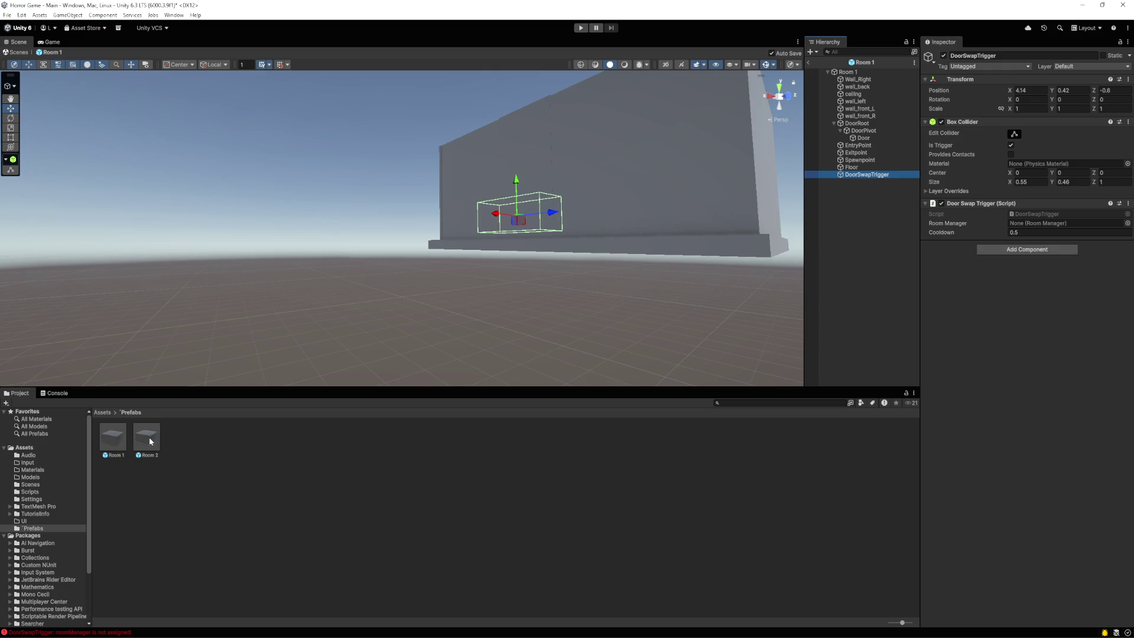
Paste DoorSwapTrigger into the Room 2 prefab as the last of its children
{"action": "double_click", "coordinate": [151, 441]}
{"action": "left_click", "coordinate": [870, 209]}
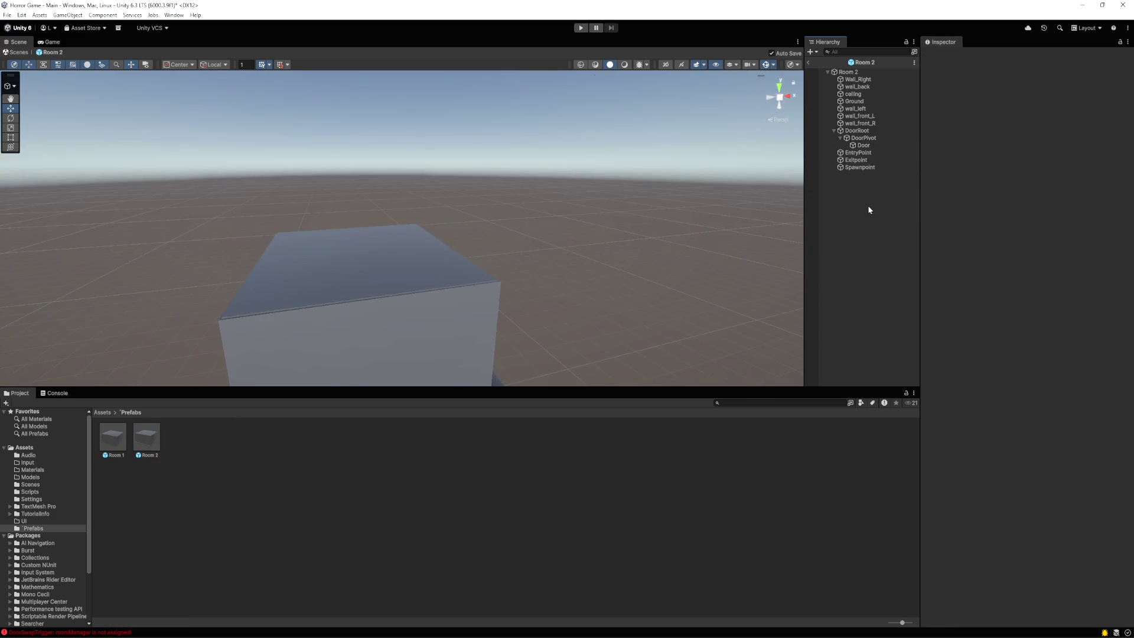
{"action": "key", "text": "ctrl+v"}
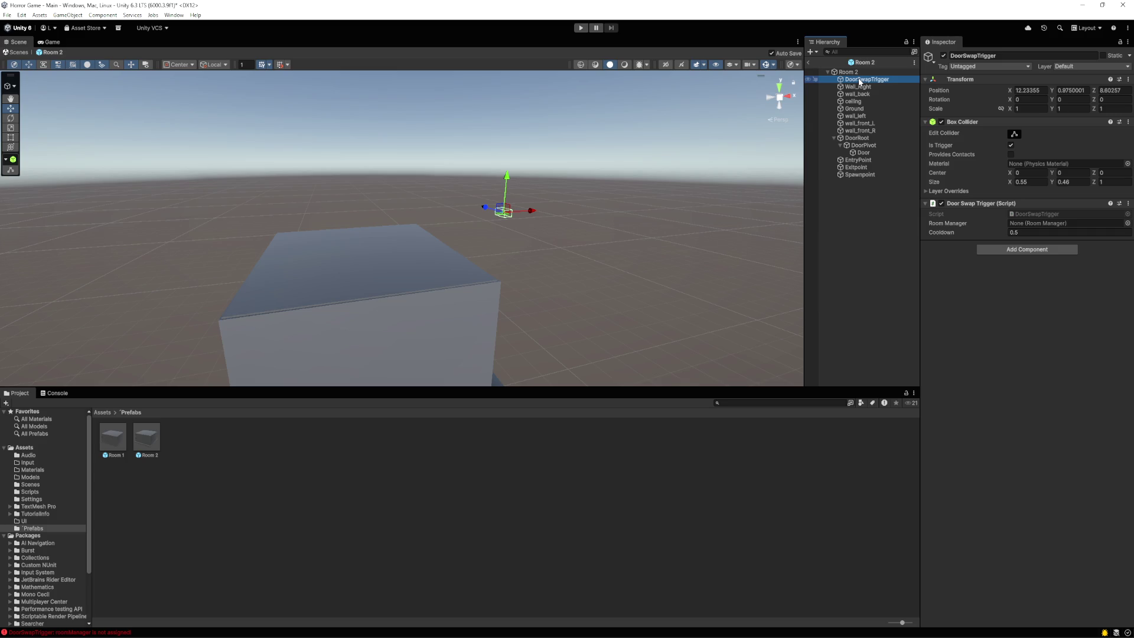
{"action": "left_click_drag", "start_coordinate": [860, 82], "coordinate": [854, 188]}
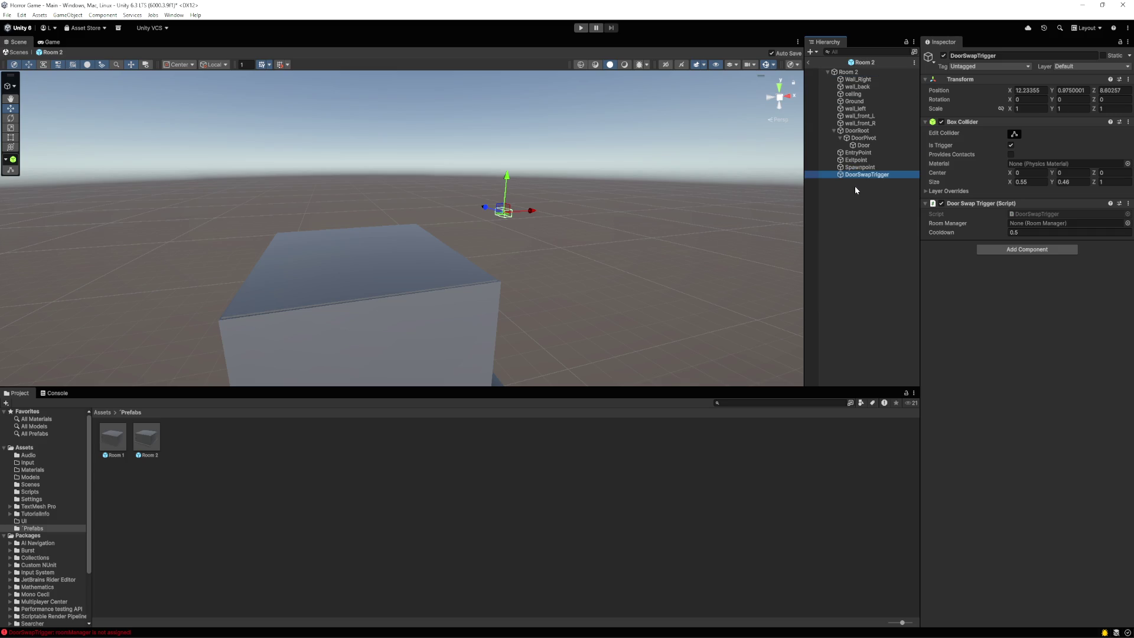
{"action": "left_click", "coordinate": [866, 215]}
{"action": "left_click", "coordinate": [861, 176]}
Move the trigger left beside Room 2's door and lower it to Y 0.61
{"action": "mouse_move", "coordinate": [521, 292]}
{"action": "left_mouse_down"}
{"action": "mouse_move", "coordinate": [605, 223]}
{"action": "mouse_move", "coordinate": [585, 271]}
{"action": "mouse_move", "coordinate": [517, 247]}
{"action": "mouse_move", "coordinate": [637, 236]}
{"action": "mouse_move", "coordinate": [631, 266]}
{"action": "mouse_move", "coordinate": [673, 243]}
{"action": "mouse_move", "coordinate": [548, 230]}
{"action": "left_mouse_up"}
{"action": "left_click", "coordinate": [547, 230]}
{"action": "mouse_move", "coordinate": [656, 243]}
{"action": "left_mouse_down"}
{"action": "mouse_move", "coordinate": [581, 242]}
{"action": "mouse_move", "coordinate": [664, 228]}
{"action": "mouse_move", "coordinate": [518, 248]}
{"action": "mouse_move", "coordinate": [303, 218]}
{"action": "mouse_move", "coordinate": [324, 207]}
{"action": "mouse_move", "coordinate": [121, 208]}
{"action": "mouse_move", "coordinate": [370, 192]}
{"action": "mouse_move", "coordinate": [444, 236]}
{"action": "mouse_move", "coordinate": [458, 264]}
{"action": "left_mouse_up"}
{"action": "left_click", "coordinate": [370, 192]}
{"action": "left_click_drag", "start_coordinate": [560, 274], "coordinate": [446, 270]}
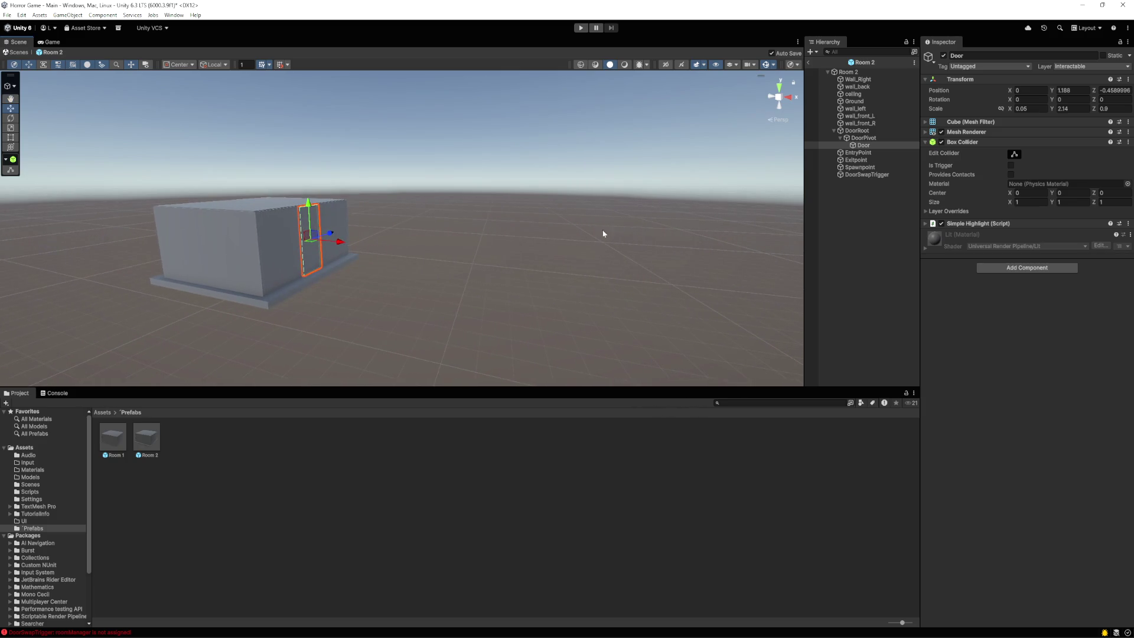
{"action": "left_click", "coordinate": [862, 175]}
{"action": "mouse_move", "coordinate": [587, 227]}
{"action": "left_mouse_down"}
{"action": "mouse_move", "coordinate": [377, 246]}
{"action": "mouse_move", "coordinate": [286, 307]}
{"action": "mouse_move", "coordinate": [307, 299]}
{"action": "left_mouse_up"}
{"action": "left_click_drag", "start_coordinate": [284, 251], "coordinate": [347, 263]}
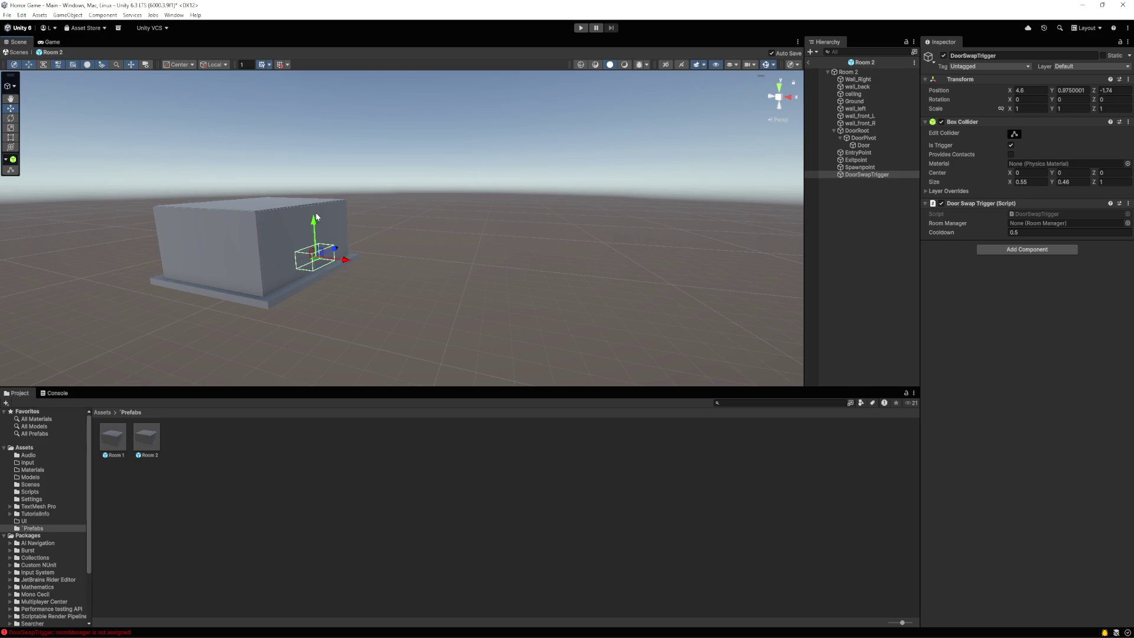
{"action": "left_click_drag", "start_coordinate": [314, 222], "coordinate": [317, 230]}
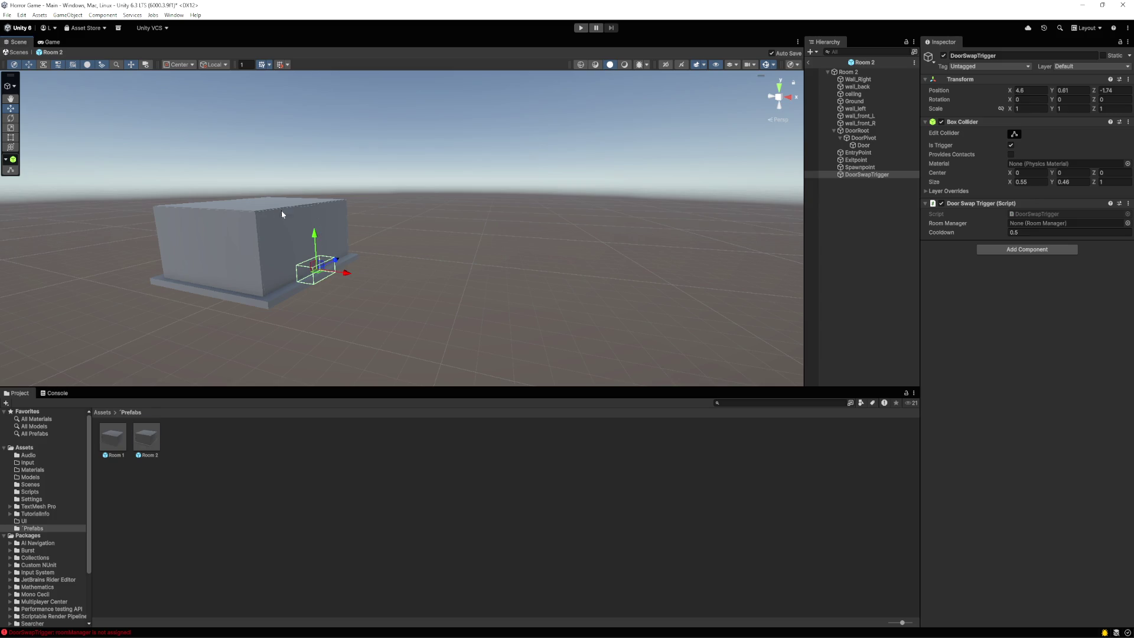
Slide the trigger along Z into the doorway (X 4.6, Z -0.78) and save the prefab
{"action": "left_click_drag", "start_coordinate": [864, 172], "coordinate": [866, 150]}
{"action": "left_click", "coordinate": [863, 145], "text": "ctrl"}
{"action": "mouse_move", "coordinate": [384, 268]}
{"action": "left_mouse_down"}
{"action": "mouse_move", "coordinate": [34, 288]}
{"action": "mouse_move", "coordinate": [38, 276]}
{"action": "mouse_move", "coordinate": [196, 249]}
{"action": "left_mouse_up"}
{"action": "scroll", "coordinate": [383, 261], "scroll_direction": "up", "scroll_amount": 5}
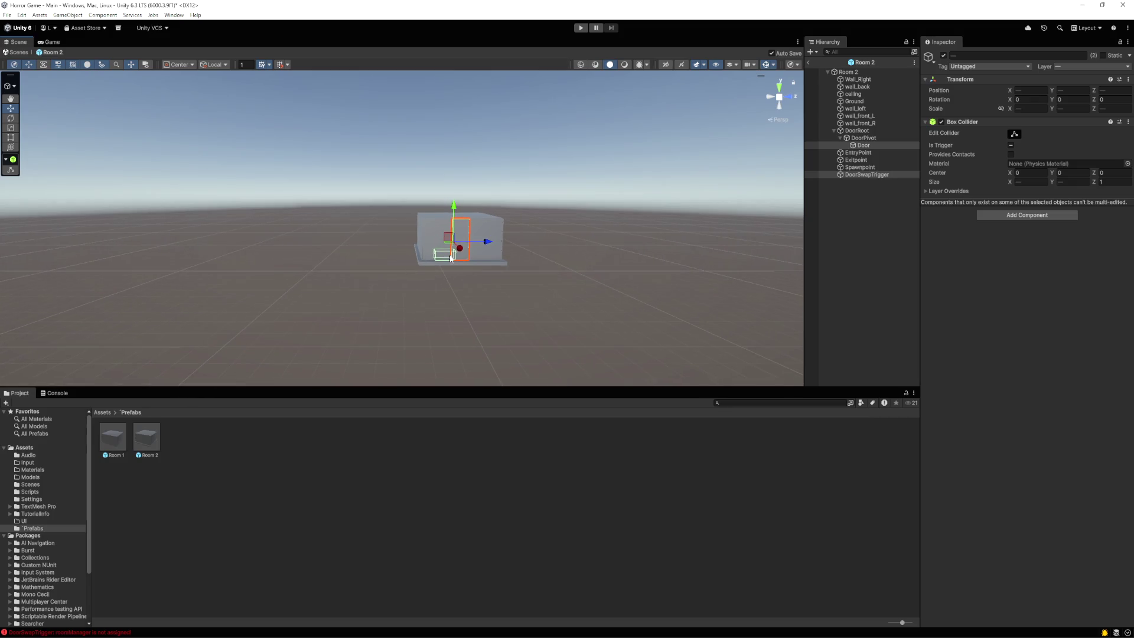
{"action": "scroll", "coordinate": [463, 269], "scroll_direction": "up", "scroll_amount": 1}
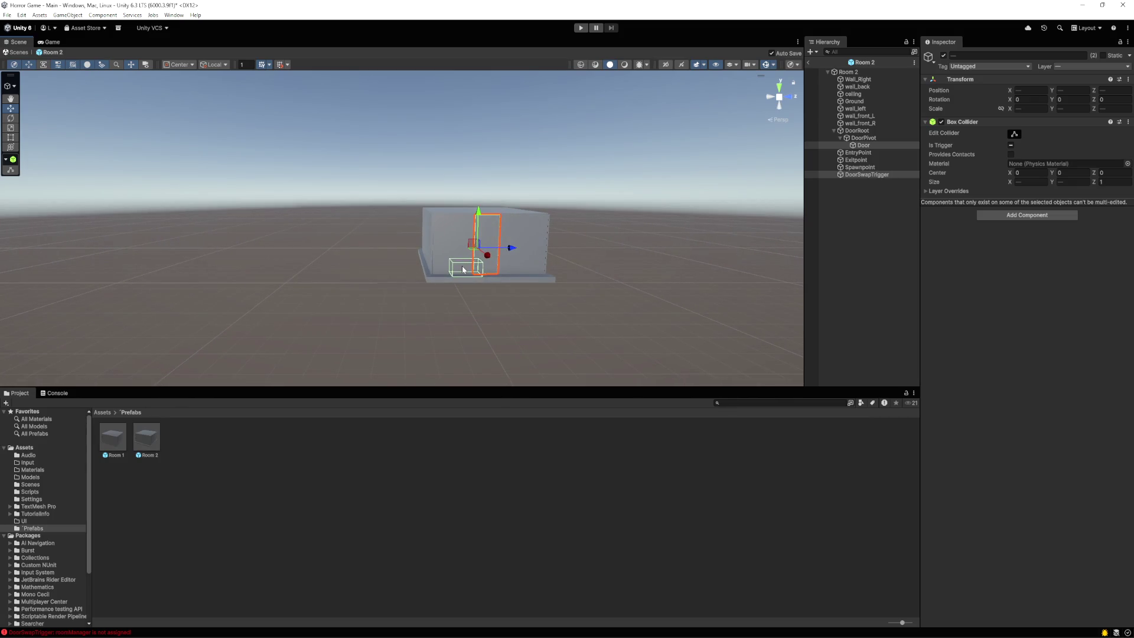
{"action": "left_click", "coordinate": [847, 176]}
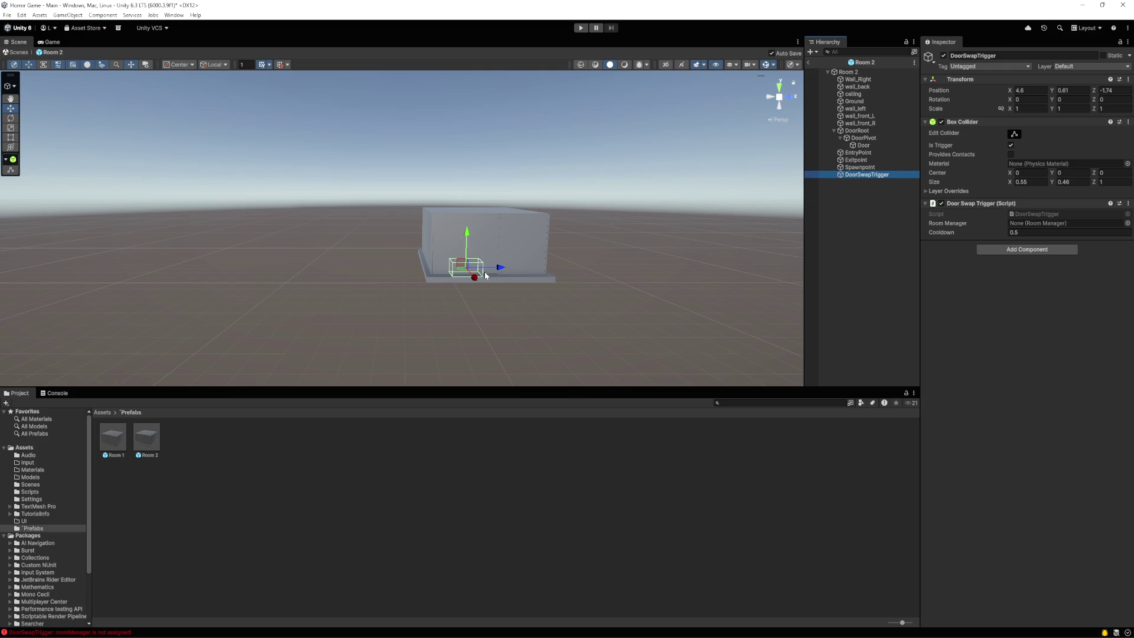
{"action": "left_click_drag", "start_coordinate": [502, 267], "coordinate": [529, 267]}
{"action": "key", "text": "ctrl+s"}
Play-test opening the Room 2 door with E and walking through, then exit Prefab Mode to Main
{"action": "left_click", "coordinate": [581, 28]}
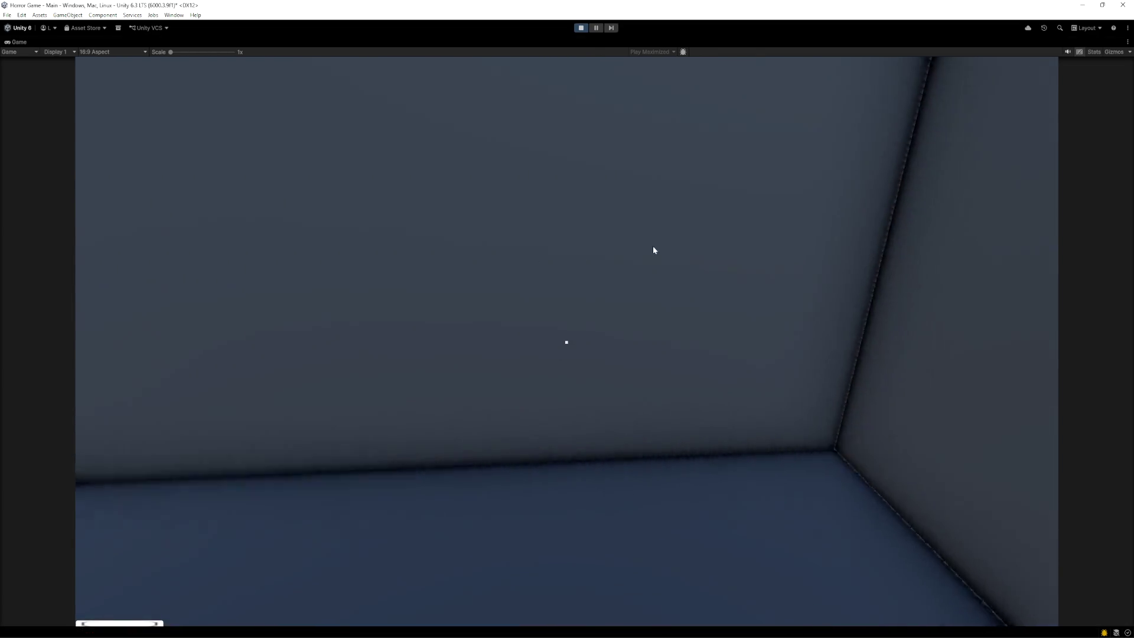
{"action": "key", "text": "e"}
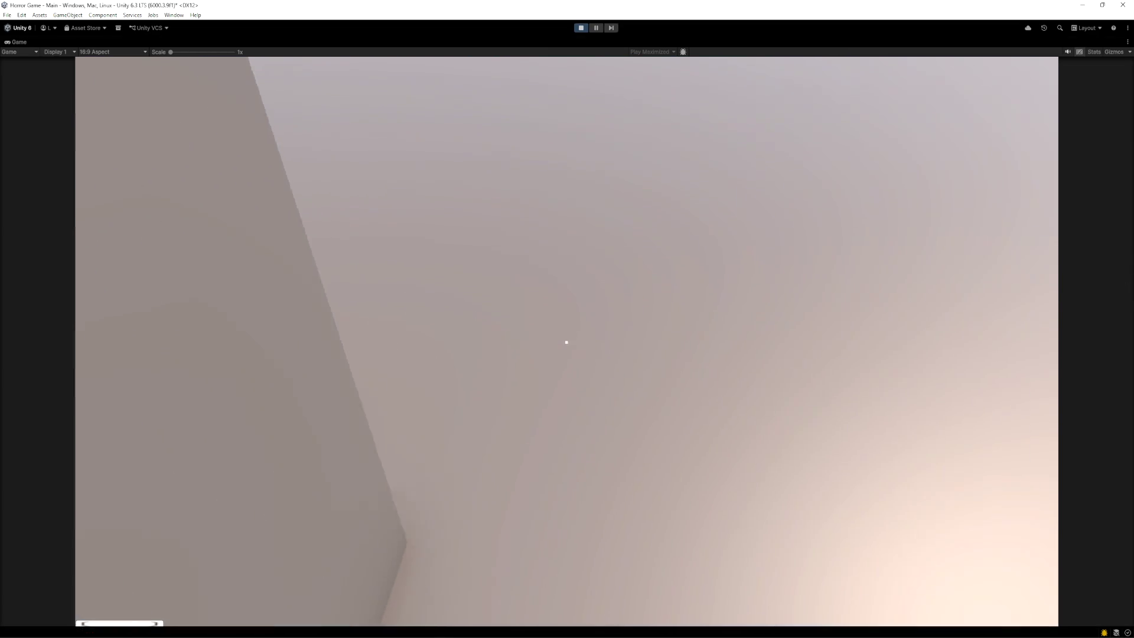
{"action": "key", "text": "s"}
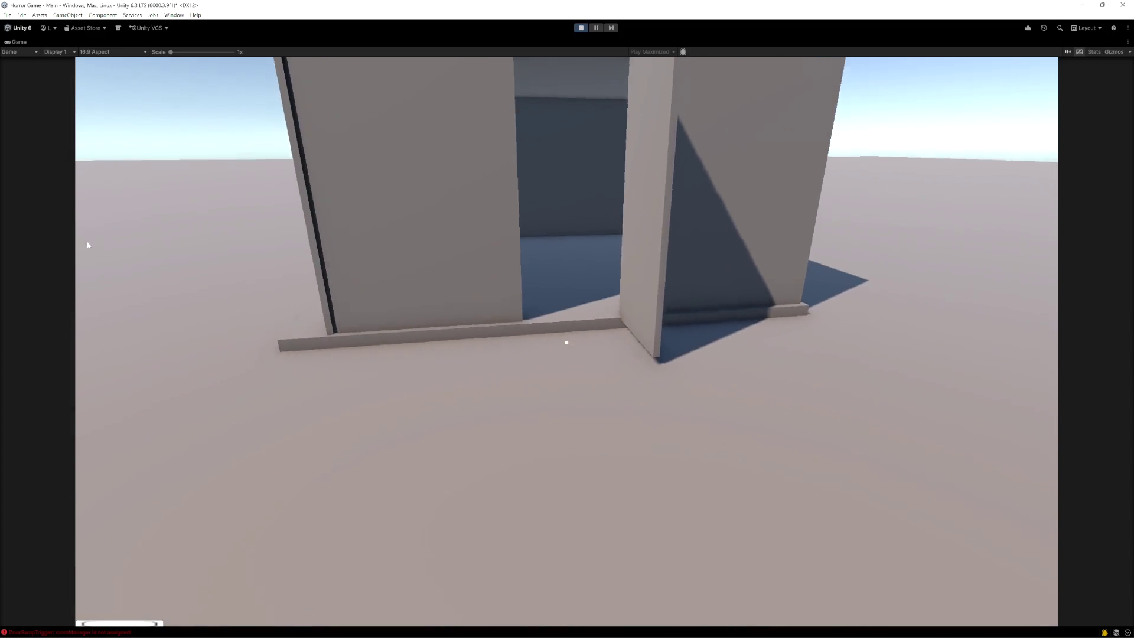
{"action": "key", "text": "w"}
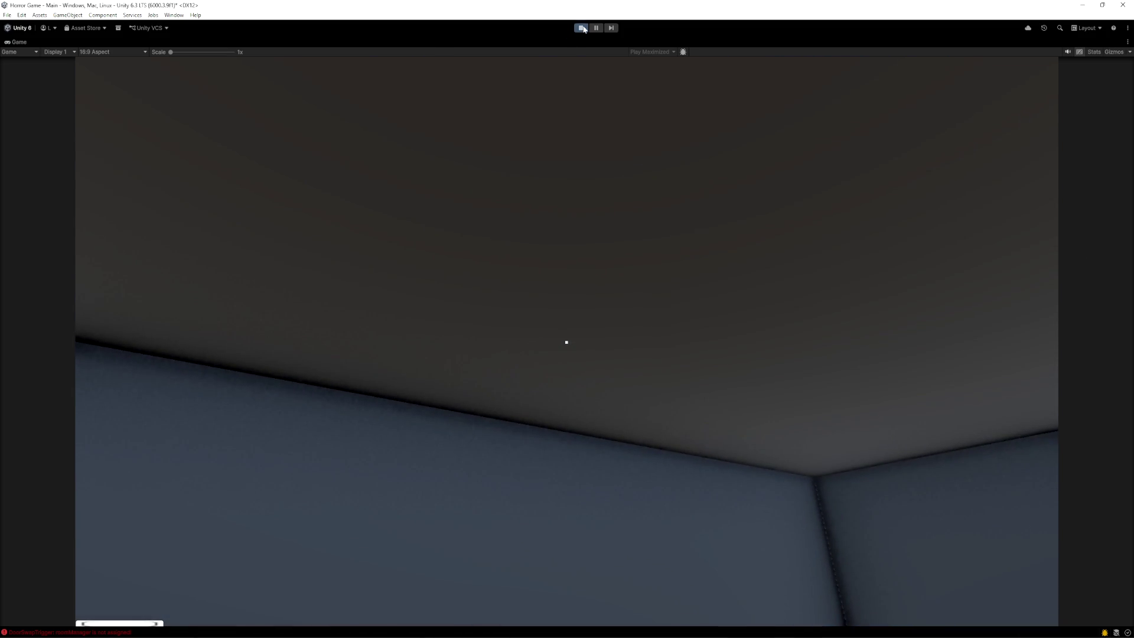
{"action": "left_click", "coordinate": [581, 28]}
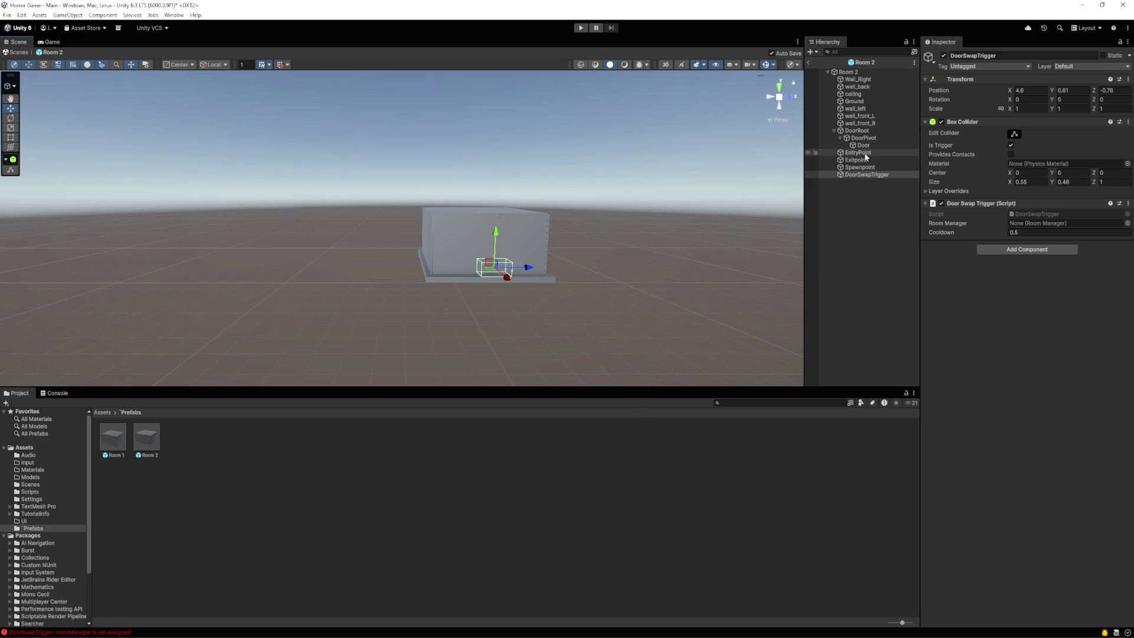
{"action": "left_click", "coordinate": [17, 53]}
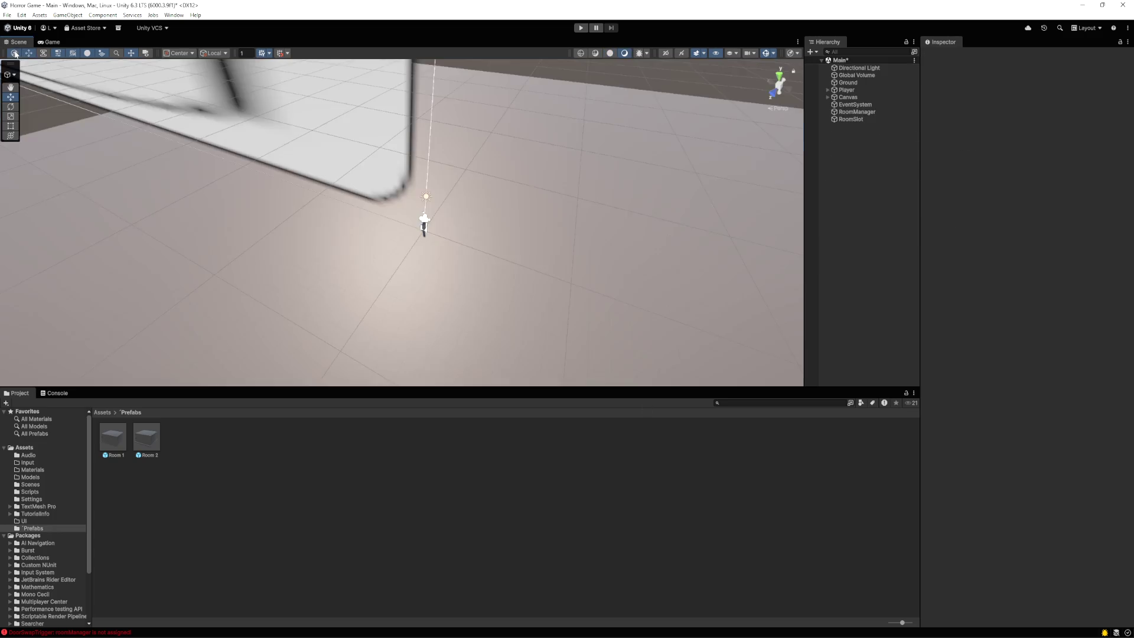
Open DoorSwapTrigger.cs in VS Code from the Console's roomManager-not-assigned error
{"action": "left_click", "coordinate": [55, 393]}
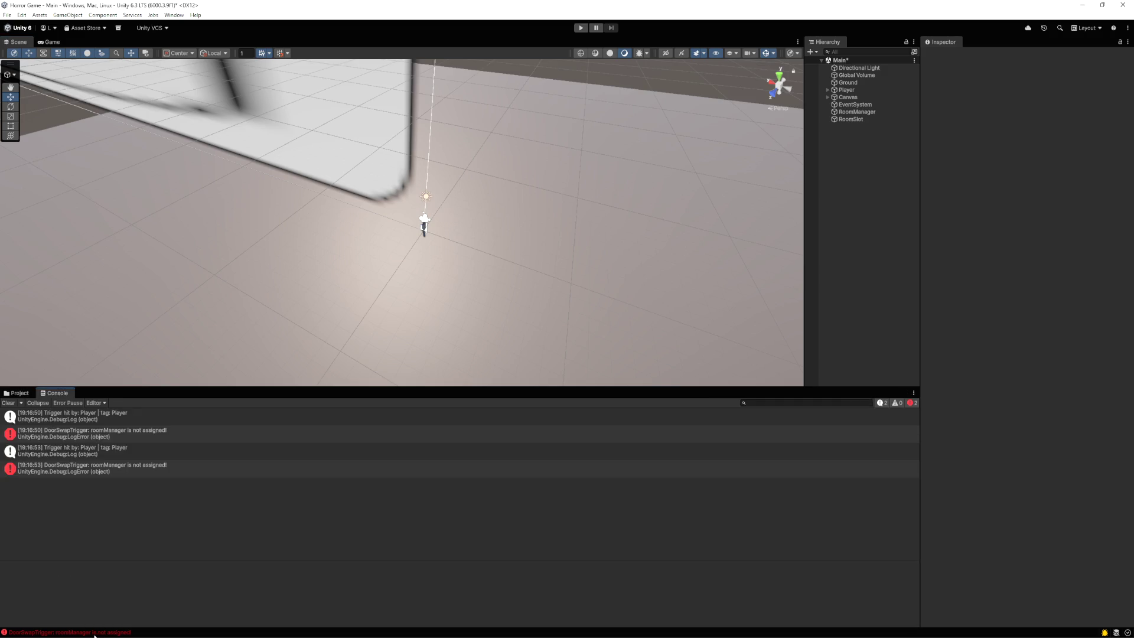
{"action": "double_click", "coordinate": [121, 461]}
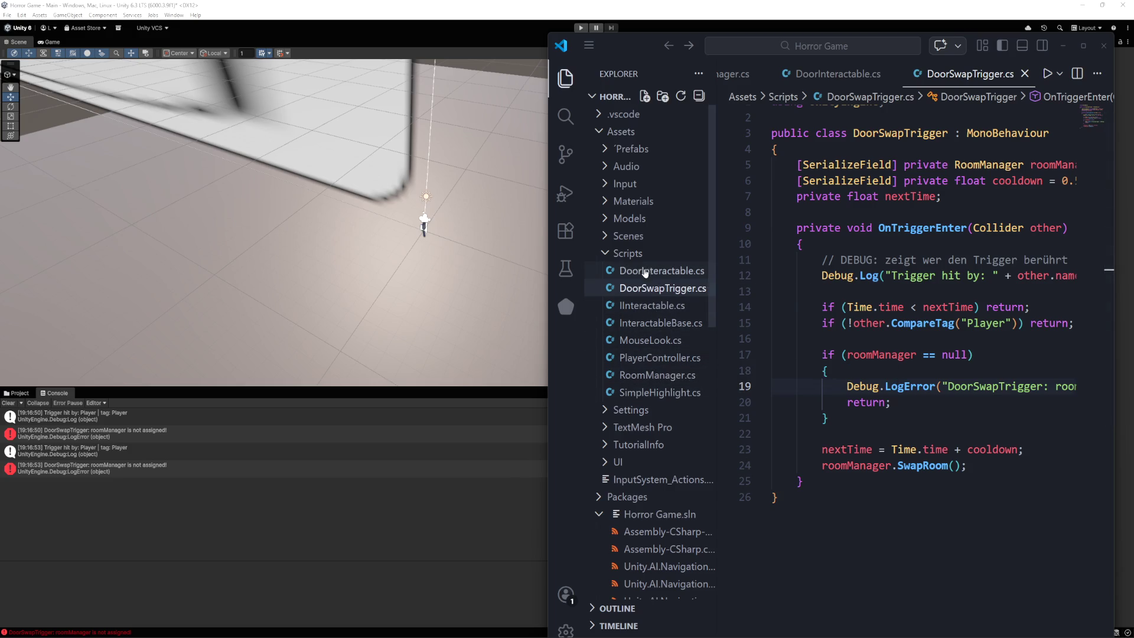
Paste in the Awake() version of DoorSwapTrigger.cs using FindFirstObjectByType, save, and switch back to Unity
{"action": "left_click", "coordinate": [777, 498]}
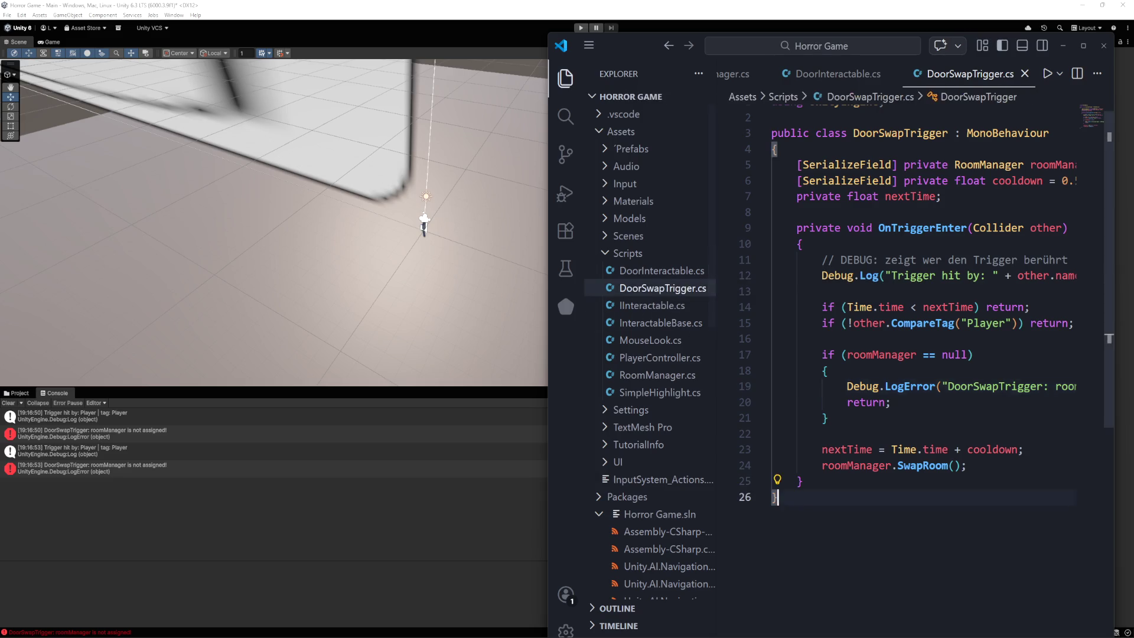
{"action": "key", "text": "ctrl+a"}
{"action": "key", "text": "ctrl+v"}
{"action": "key", "text": "ctrl+s"}
{"action": "left_click", "coordinate": [352, 542]}
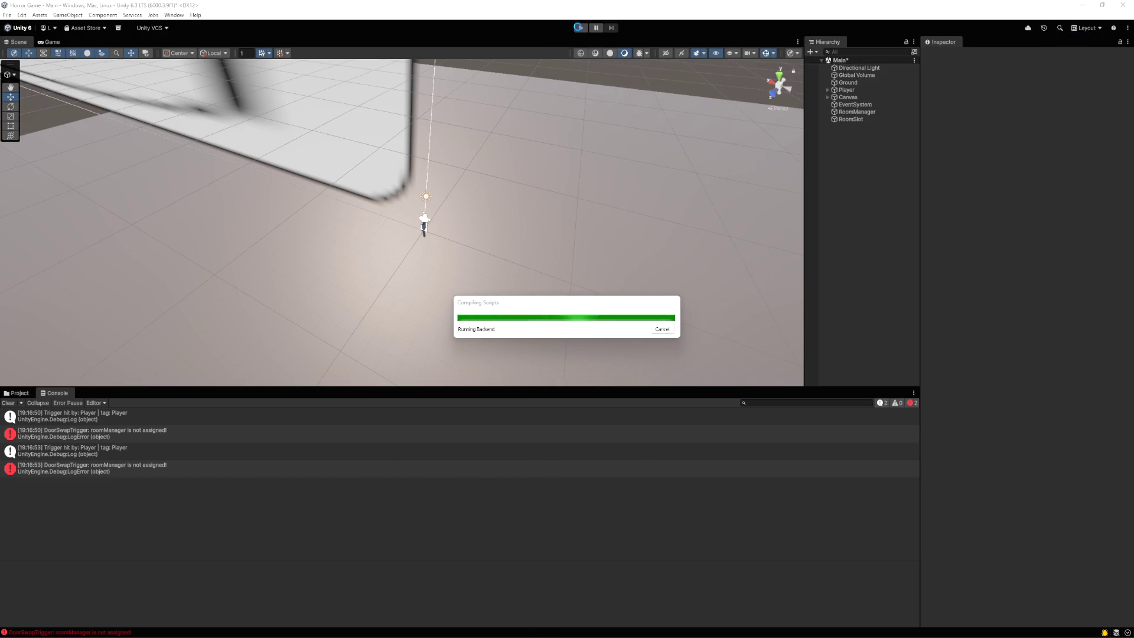
Play-test the room swap by repeatedly opening wall doors and walking through, then stop play mode
{"action": "left_click", "coordinate": [580, 29]}
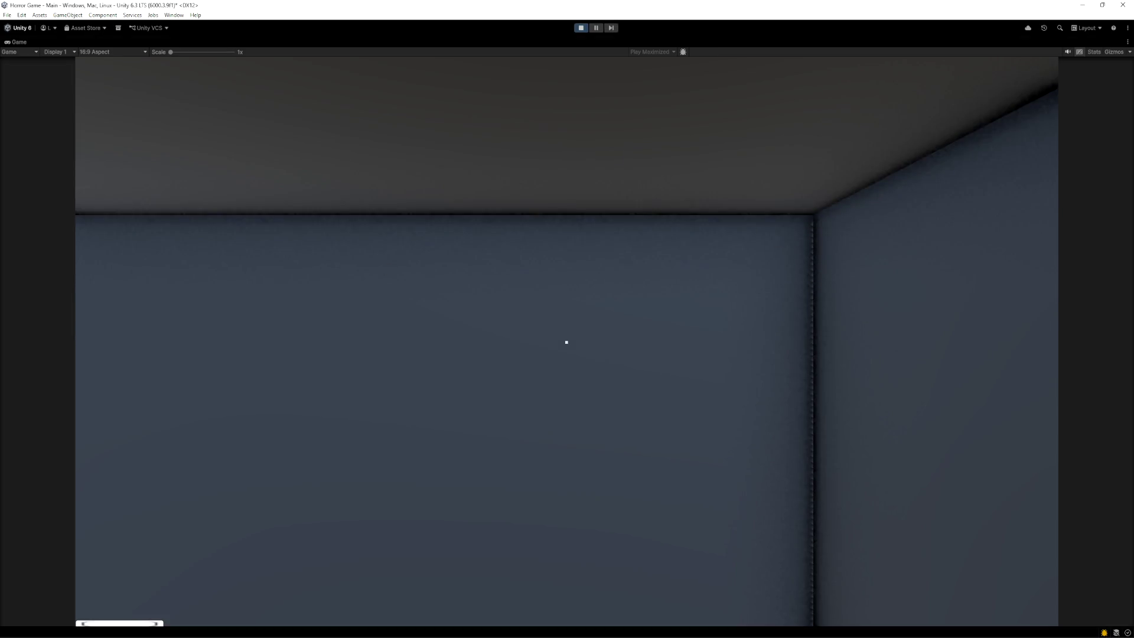
{"action": "key", "text": "e"}
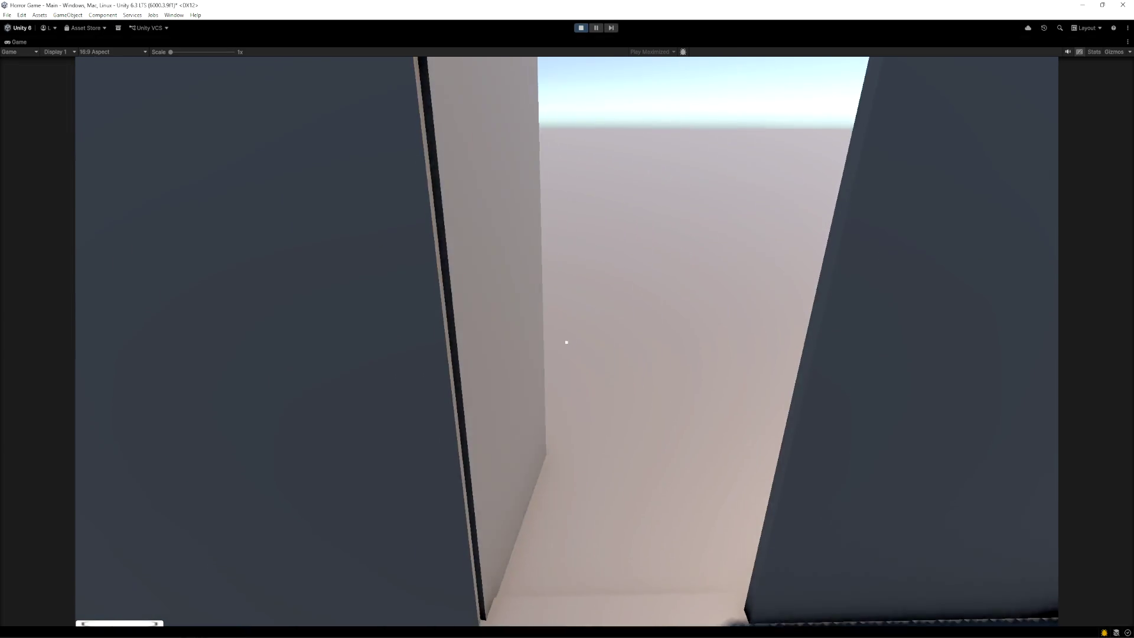
{"action": "key", "text": "w"}
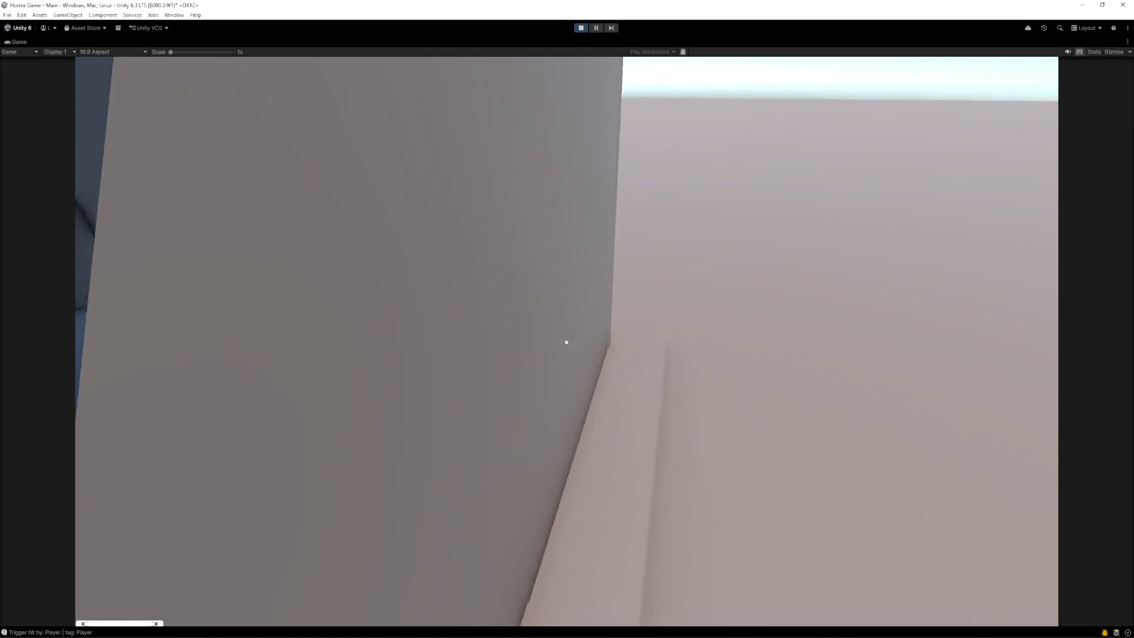
{"action": "key", "text": "s"}
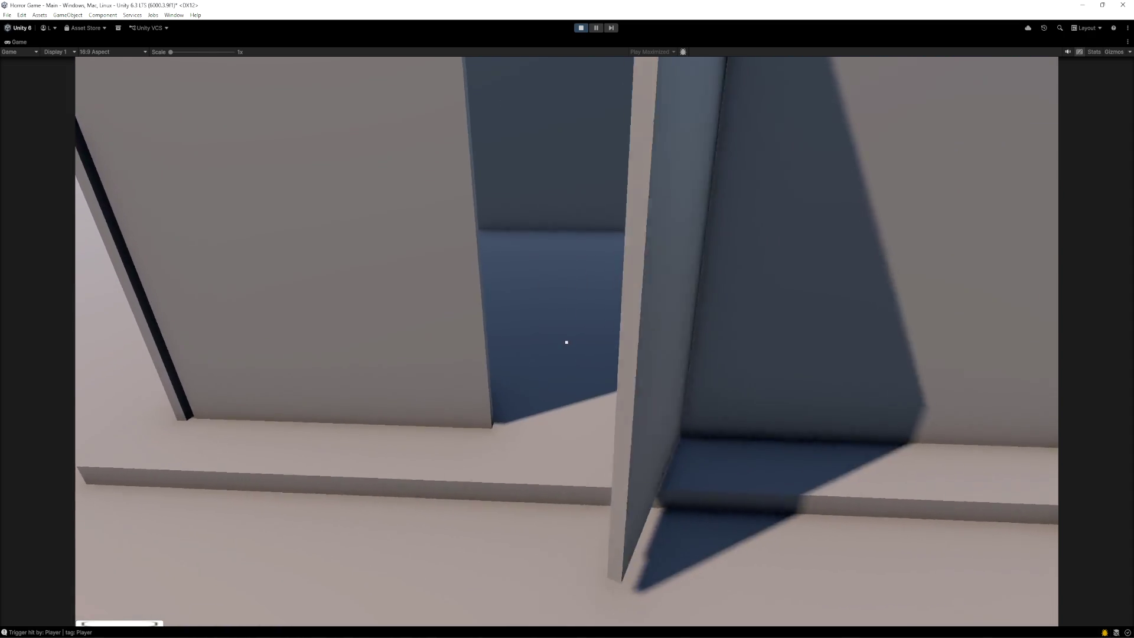
{"action": "key", "text": "w"}
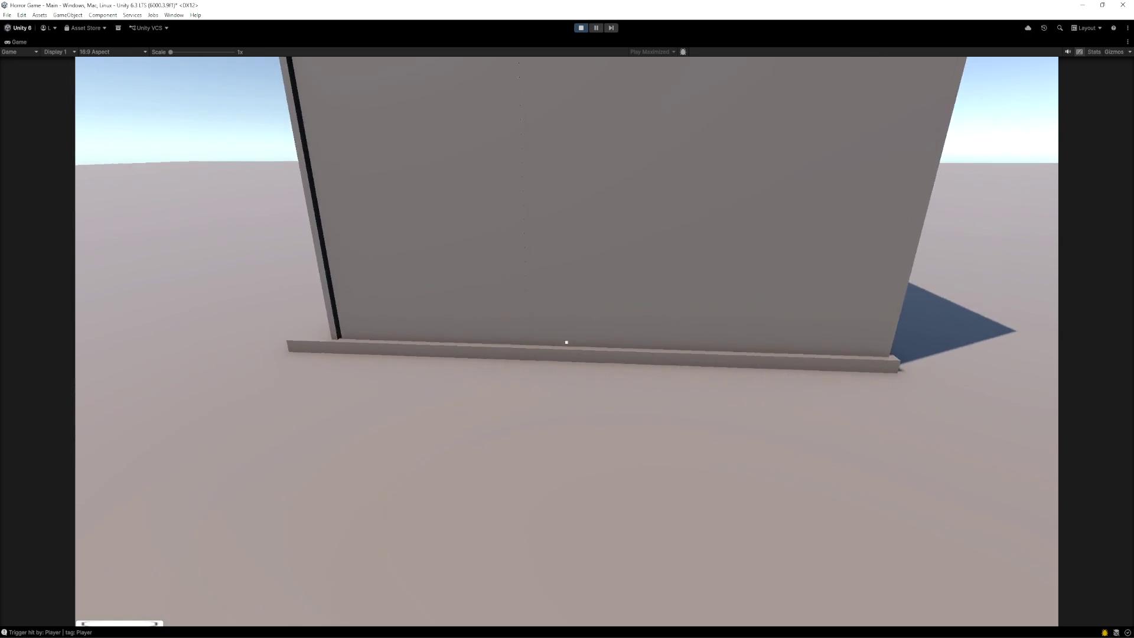
{"action": "key", "text": "e"}
{"action": "key", "text": "s"}
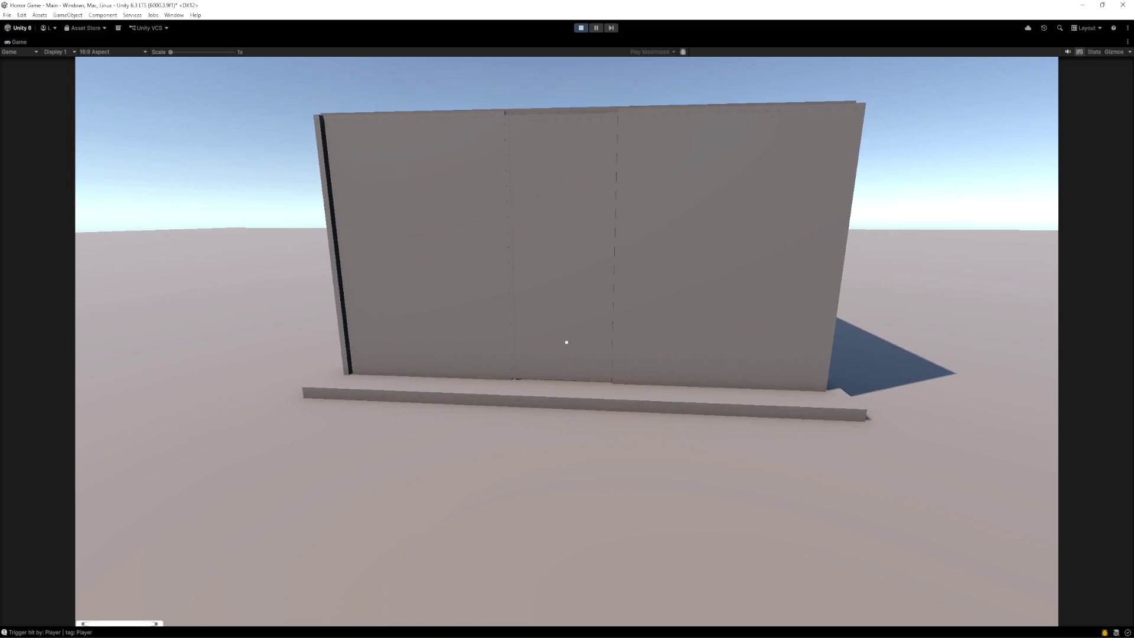
{"action": "key", "text": "w"}
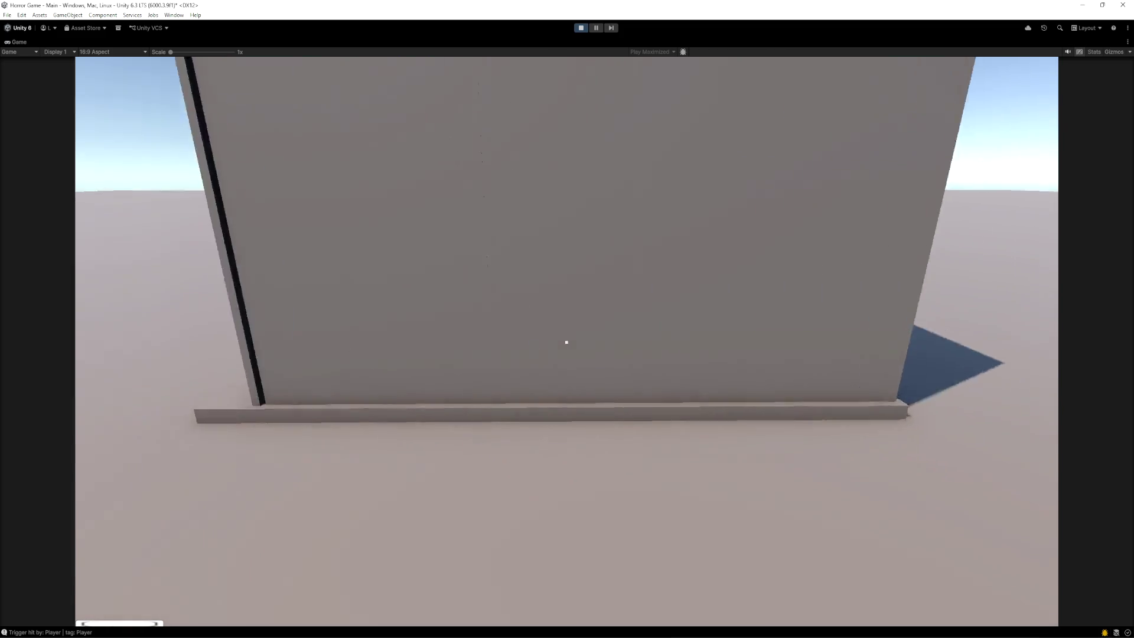
{"action": "key", "text": "e"}
{"action": "key", "text": "s"}
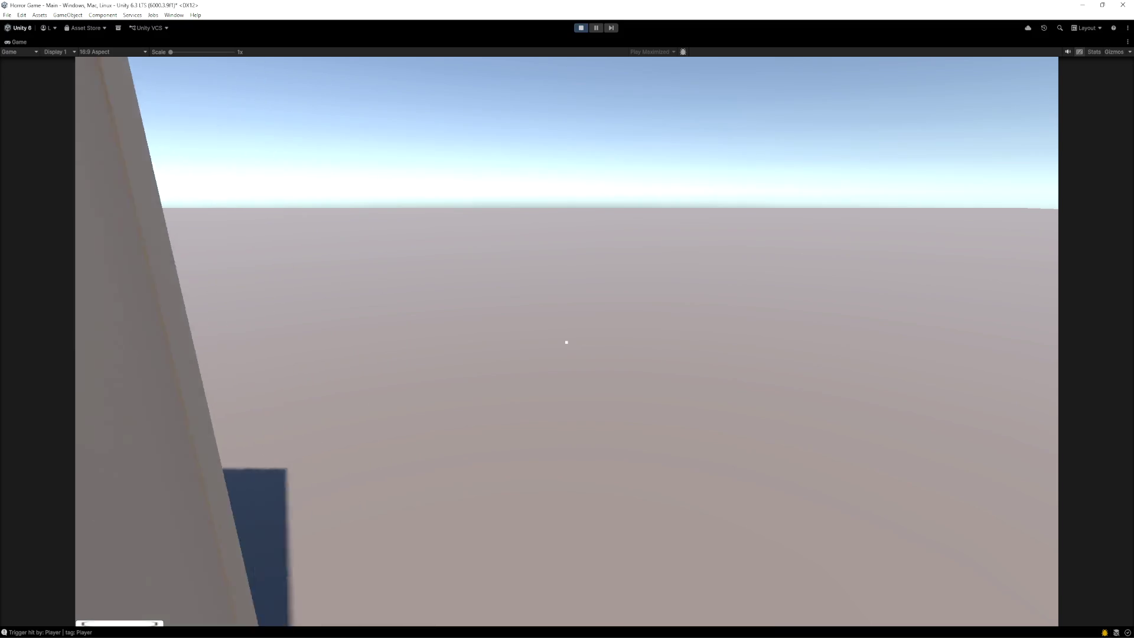
{"action": "key", "text": "s"}
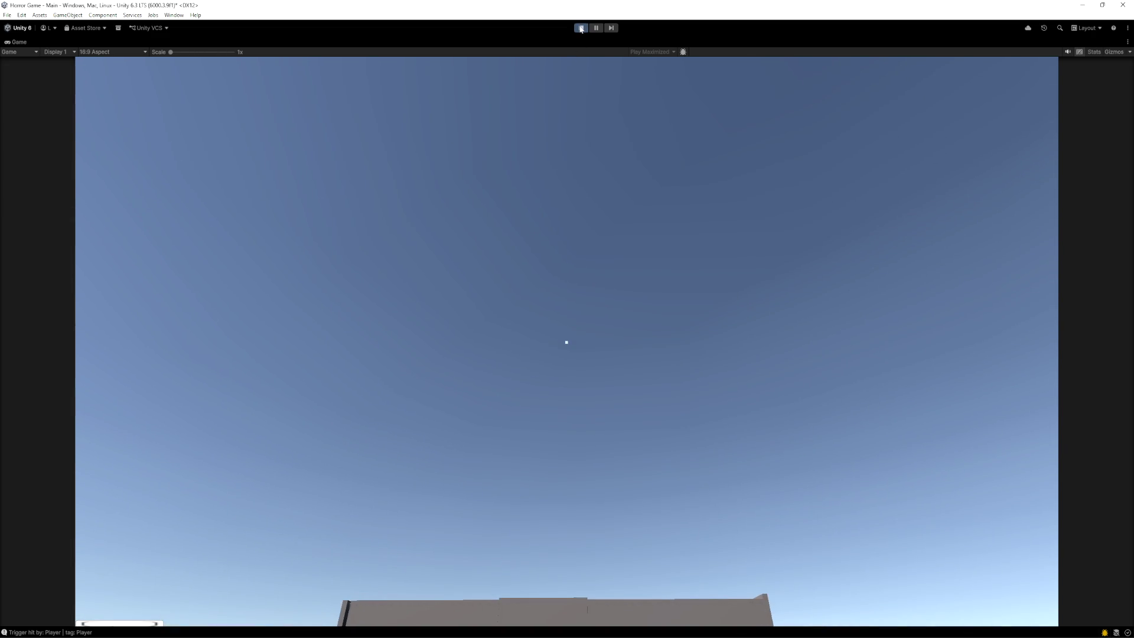
{"action": "left_click", "coordinate": [581, 28]}
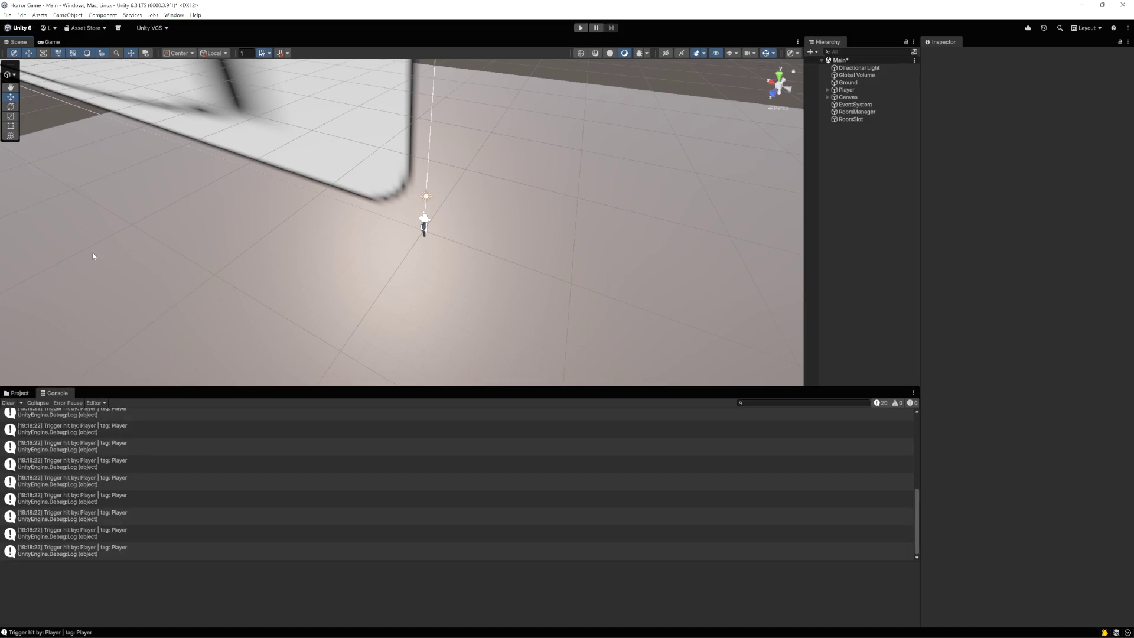
Open the Room 1 prefab from Prefabs and view it at an angle in the Scene view
{"action": "left_click", "coordinate": [49, 42]}
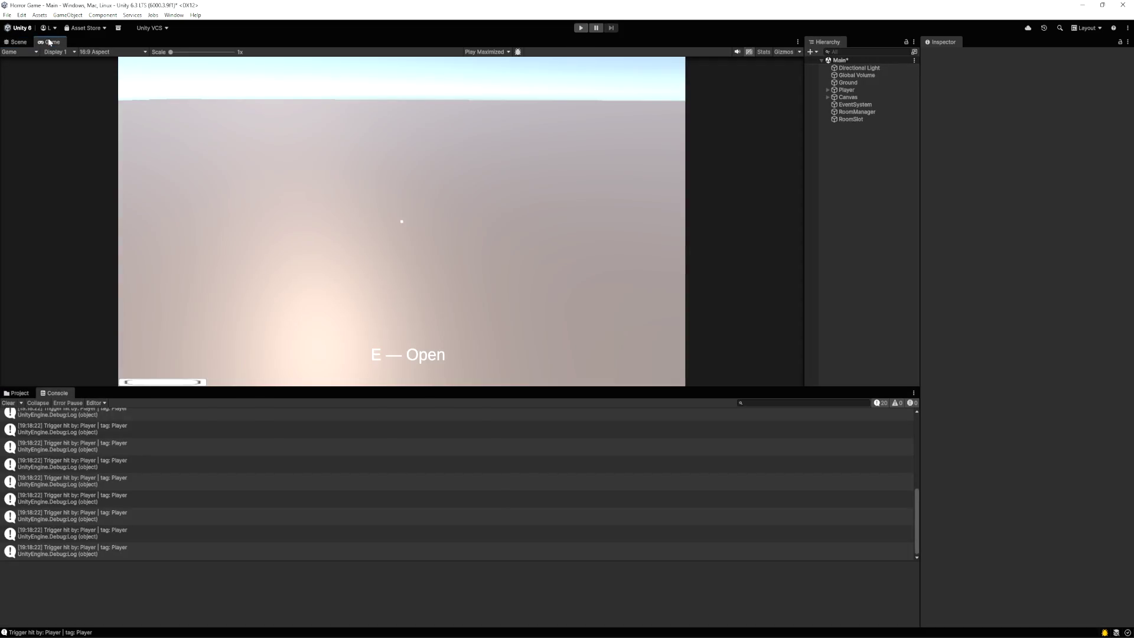
{"action": "left_click", "coordinate": [19, 392]}
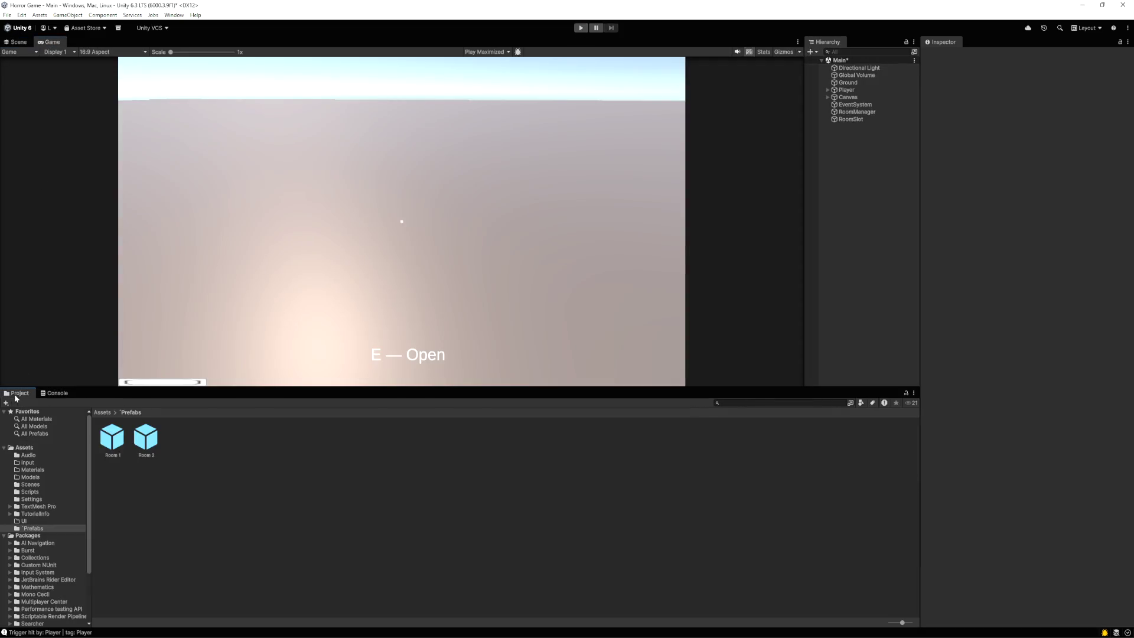
{"action": "double_click", "coordinate": [112, 442]}
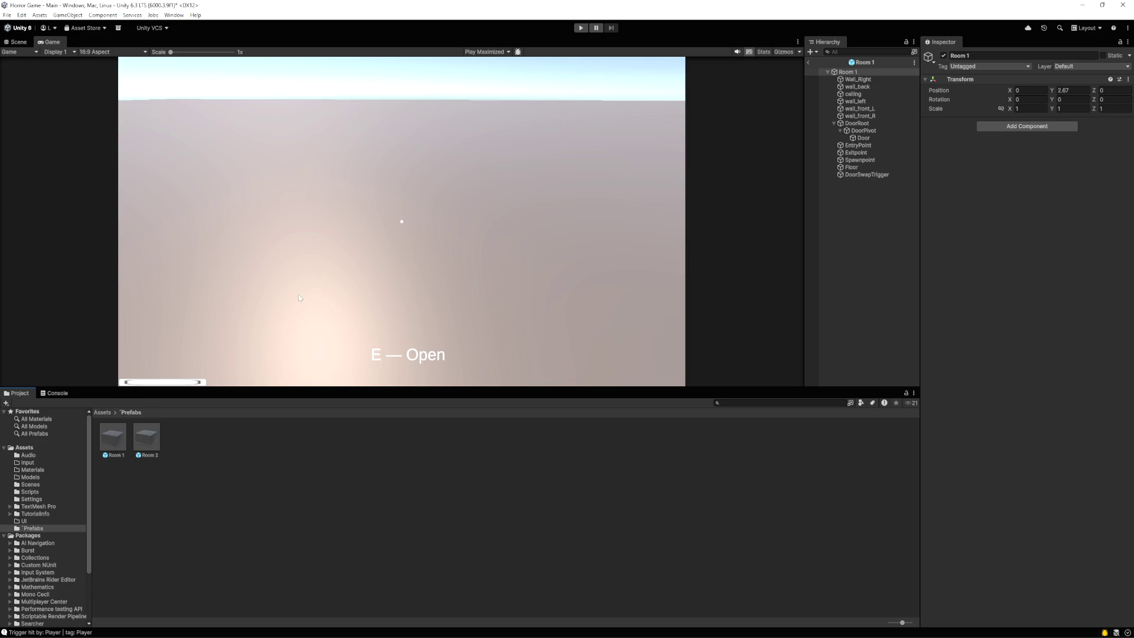
{"action": "left_click", "coordinate": [18, 42]}
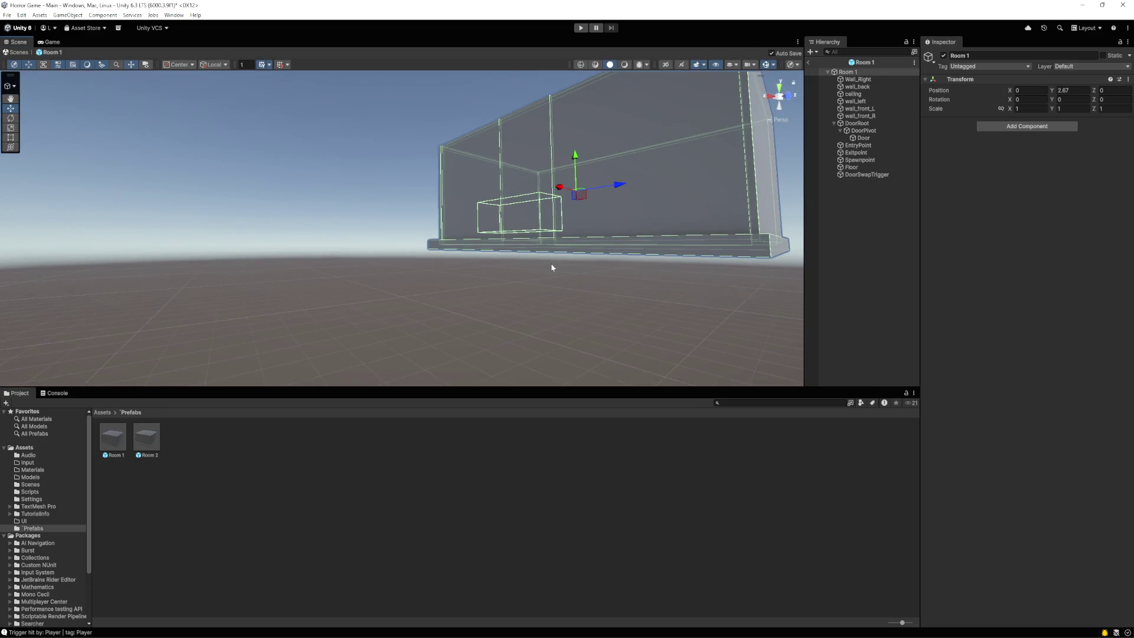
{"action": "mouse_move", "coordinate": [582, 256]}
{"action": "left_mouse_down"}
{"action": "mouse_move", "coordinate": [530, 281]}
{"action": "mouse_move", "coordinate": [539, 314]}
{"action": "mouse_move", "coordinate": [537, 261]}
{"action": "mouse_move", "coordinate": [573, 260]}
{"action": "left_mouse_up"}
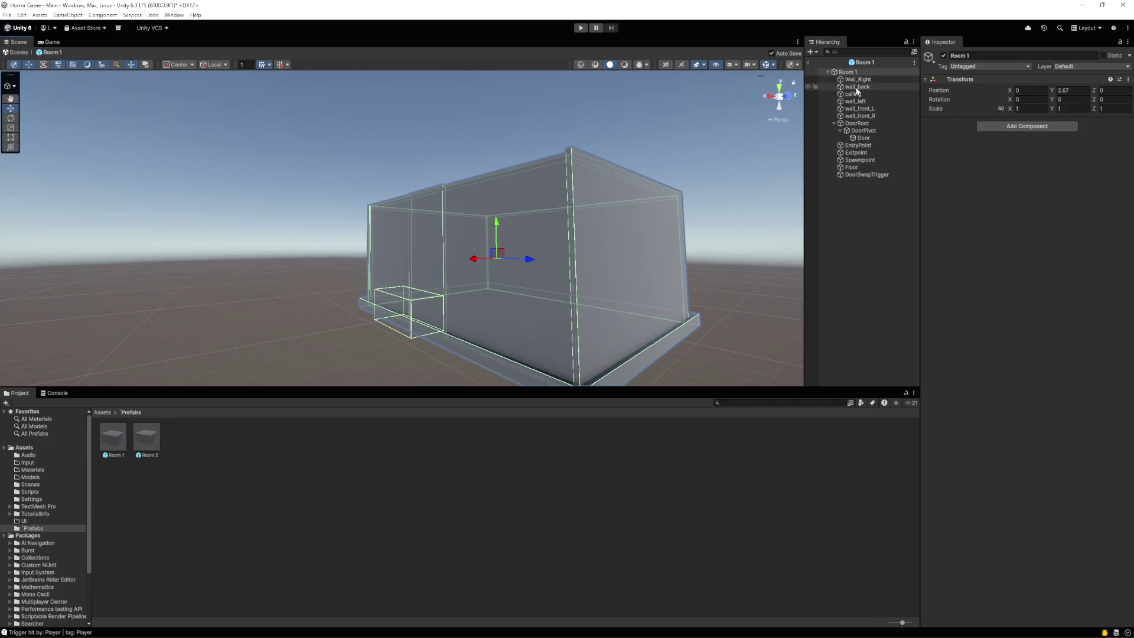
Set Room 1's DoorSwapTrigger to Position X 3.72 and Scale X 0.4
{"action": "left_click", "coordinate": [857, 175]}
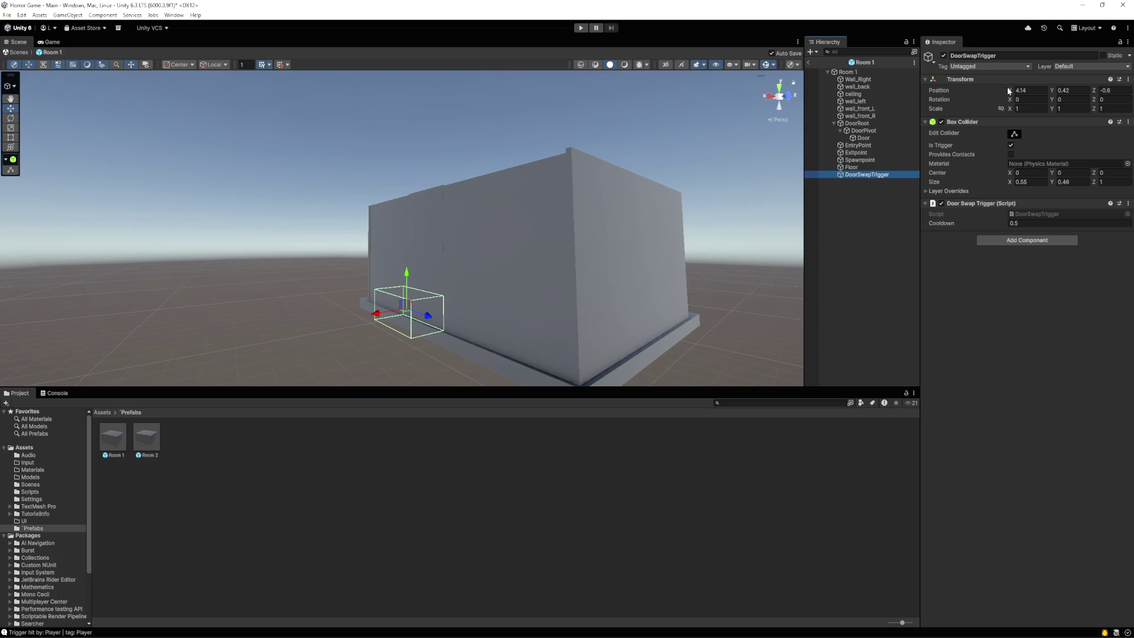
{"action": "left_click_drag", "start_coordinate": [1012, 91], "coordinate": [1002, 89]}
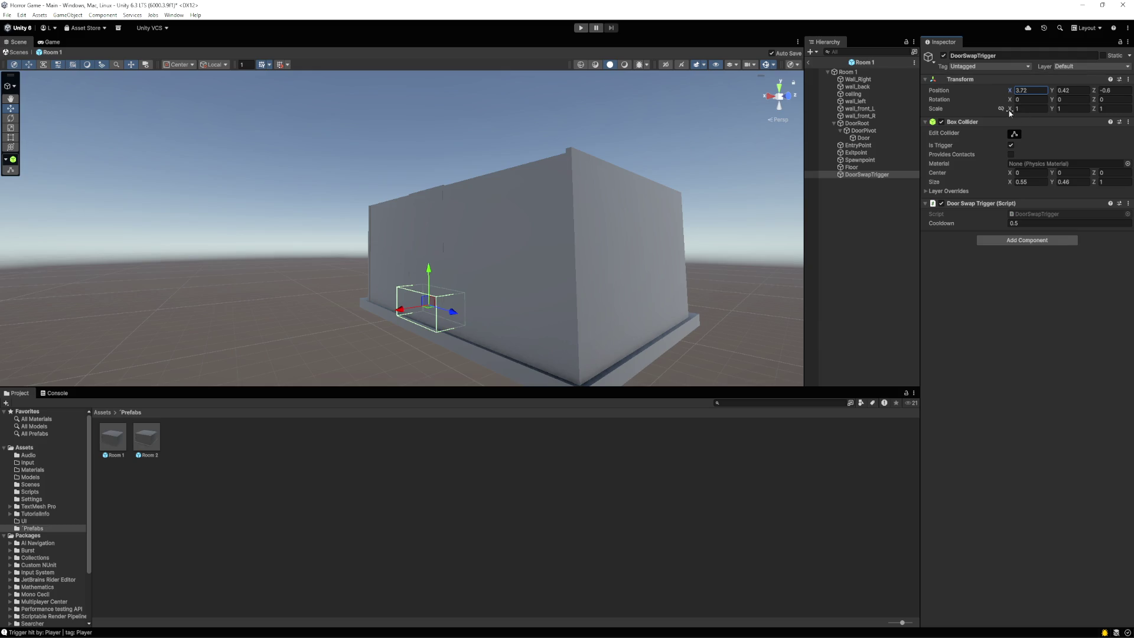
{"action": "left_click_drag", "start_coordinate": [1009, 109], "coordinate": [1003, 108]}
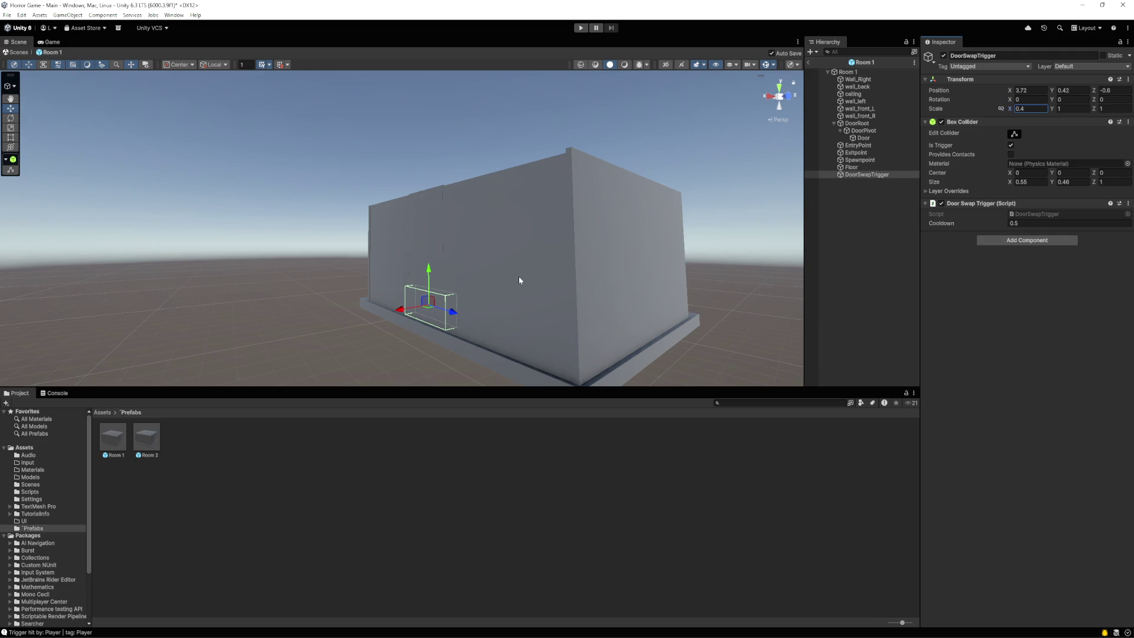
{"action": "left_click", "coordinate": [857, 175]}
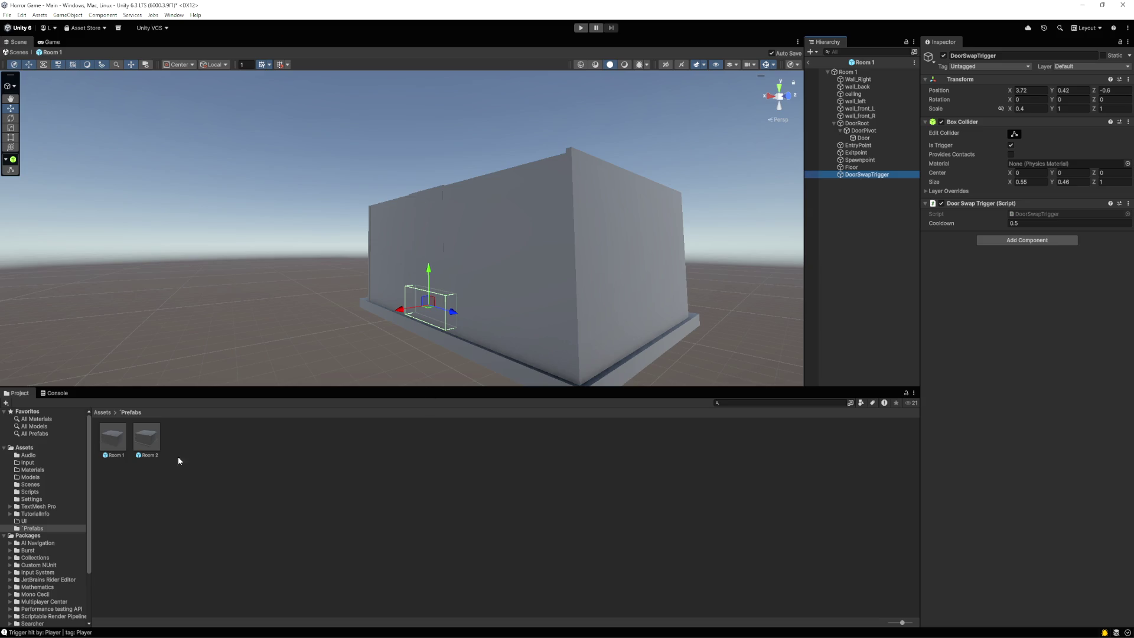
{"action": "double_click", "coordinate": [140, 439]}
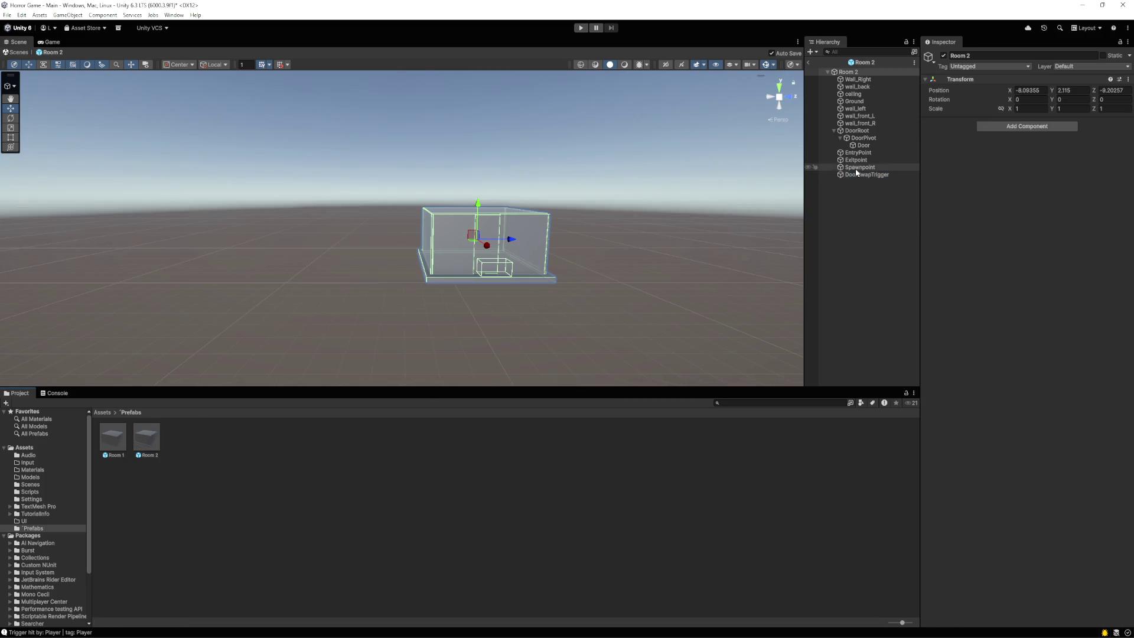
Paste DoorSwapTrigger into Room 2, delete the old trigger, and move the copy to the end
{"action": "left_click", "coordinate": [851, 213]}
{"action": "key", "text": "ctrl+v"}
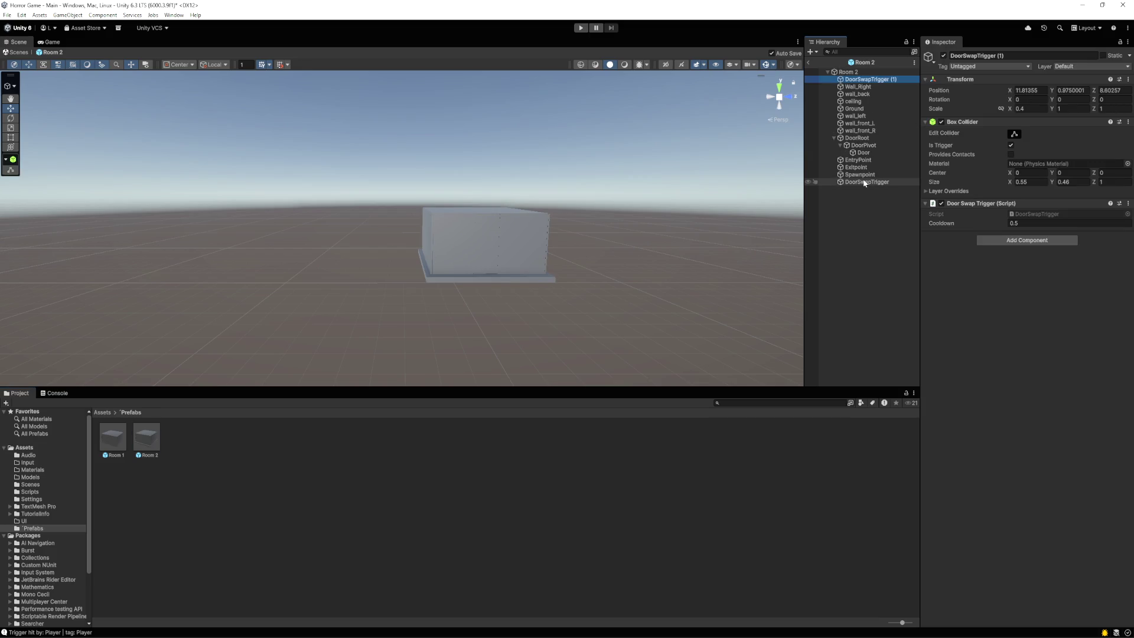
{"action": "key", "text": "Delete"}
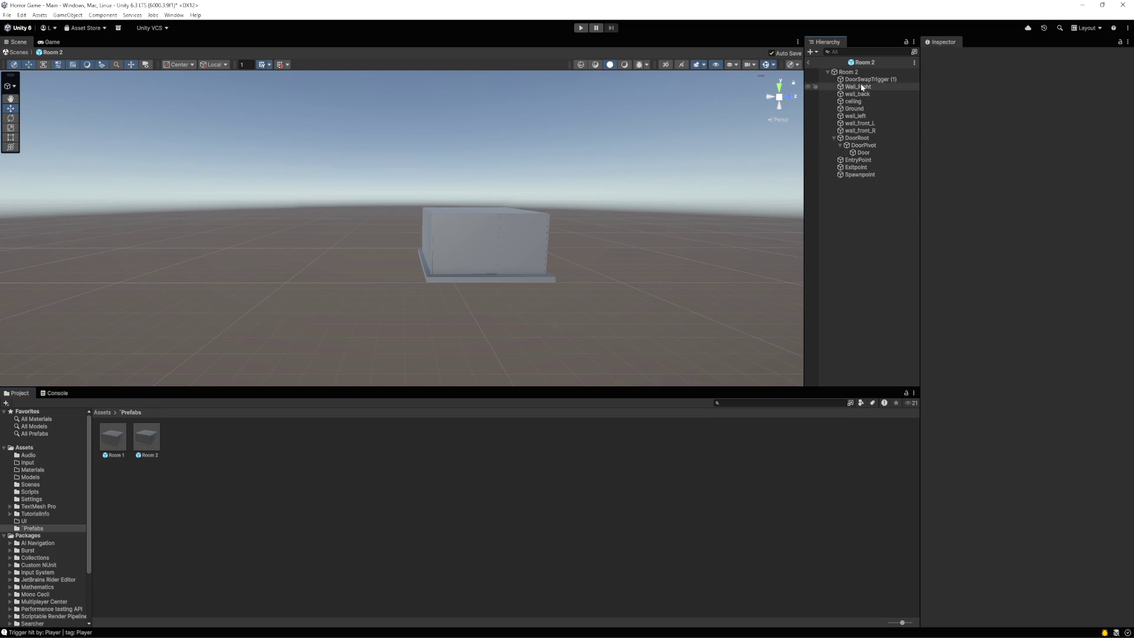
{"action": "left_click_drag", "start_coordinate": [861, 82], "coordinate": [859, 181]}
{"action": "left_click", "coordinate": [858, 176]}
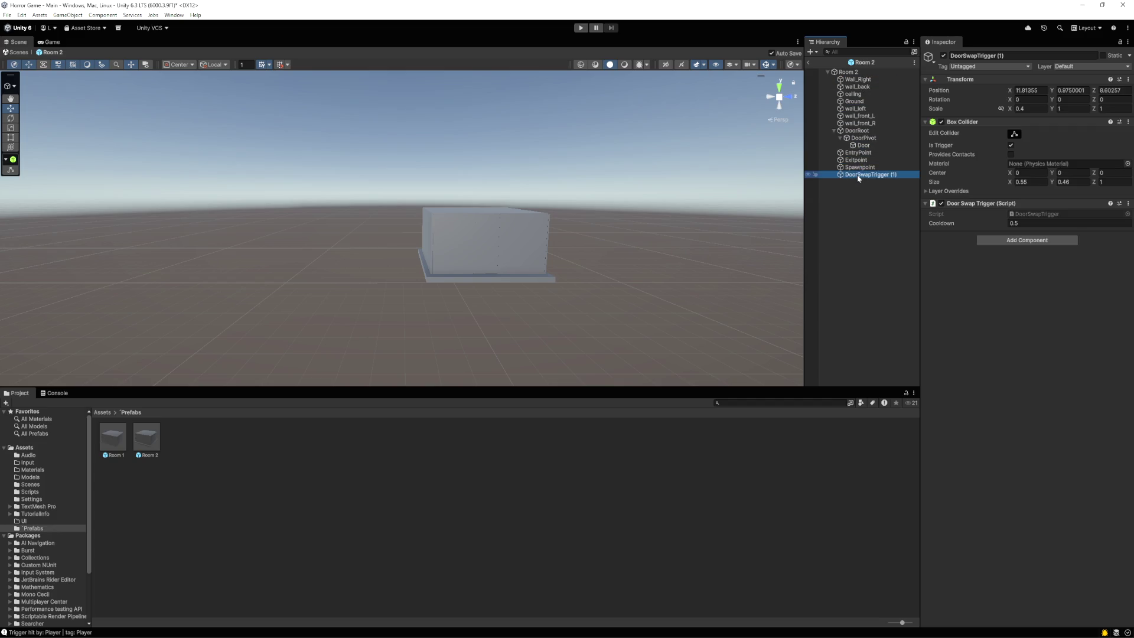
Zero DoorSwapTrigger (1)'s position, then slide it along X to 2.52 by the door
{"action": "left_click", "coordinate": [1067, 92]}
{"action": "type", "text": "0"}
{"action": "left_click", "coordinate": [1031, 91]}
{"action": "type", "text": "0"}
{"action": "left_click", "coordinate": [1113, 91]}
{"action": "type", "text": "0"}
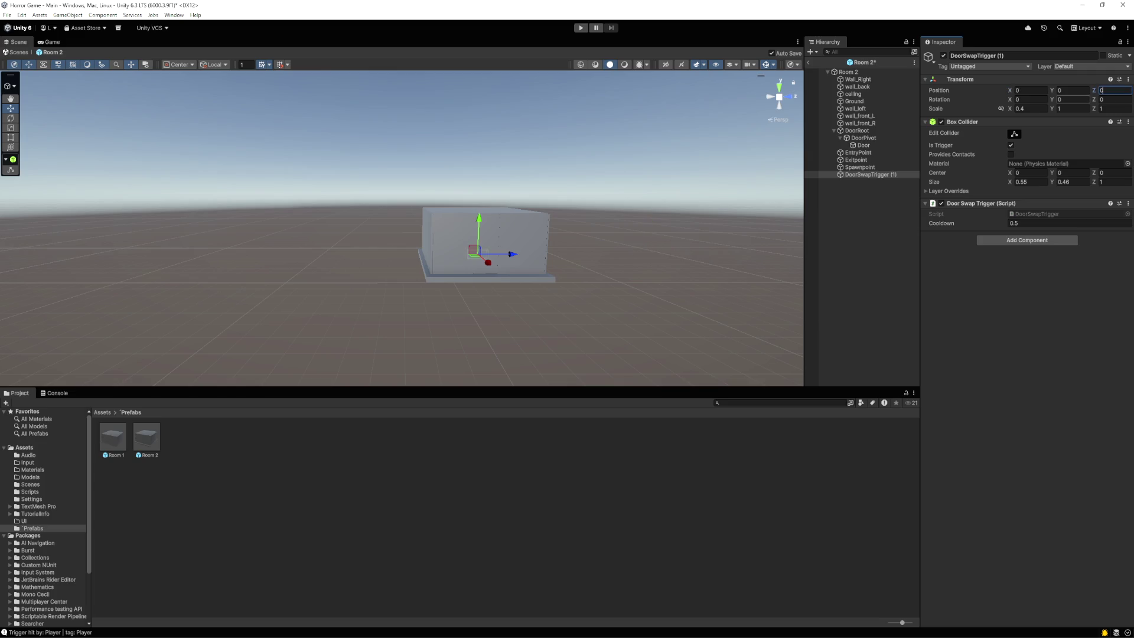
{"action": "left_click_drag", "start_coordinate": [489, 263], "coordinate": [511, 280]}
{"action": "scroll", "coordinate": [495, 282], "scroll_direction": "up", "scroll_amount": 3}
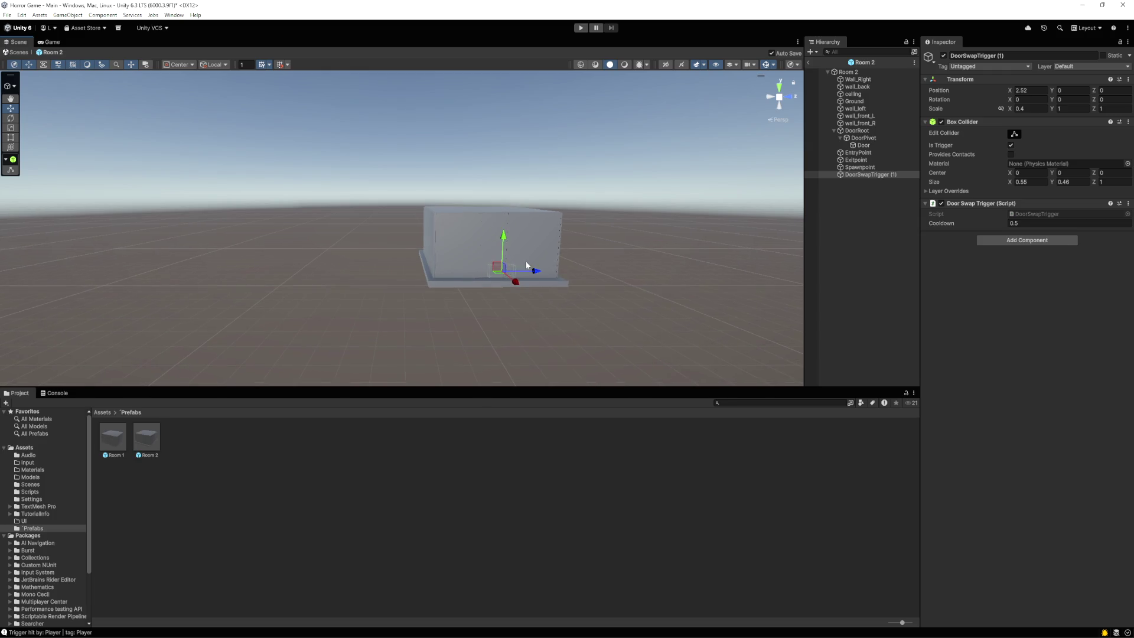
{"action": "left_click", "coordinate": [587, 323]}
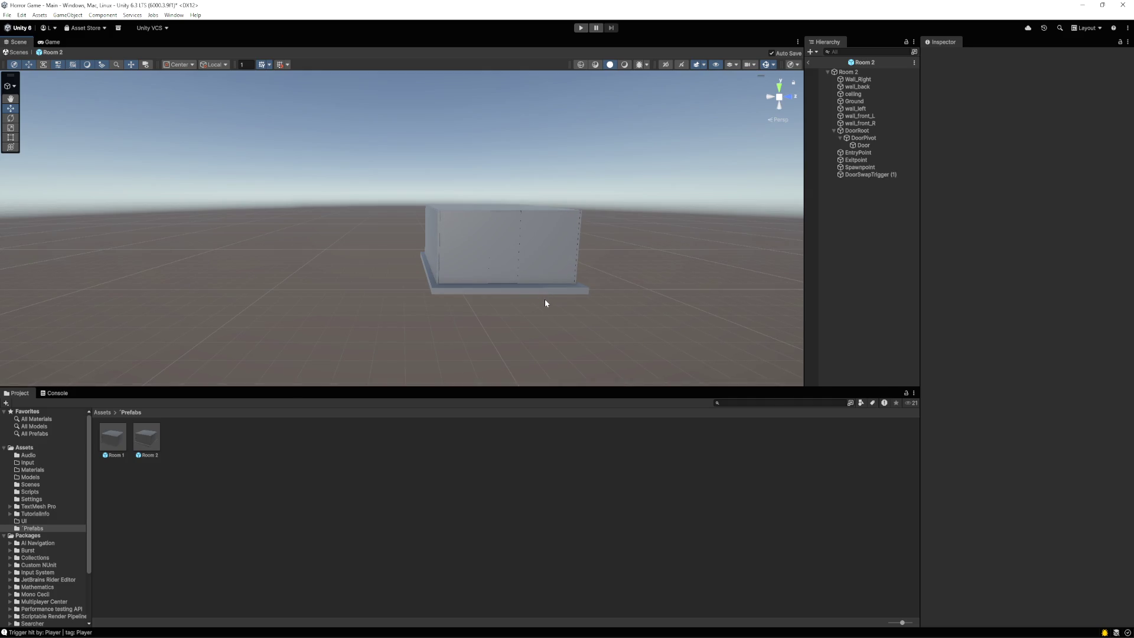
Orbit around Room 2 and select the Ground slab
{"action": "mouse_move", "coordinate": [395, 236]}
{"action": "left_mouse_down"}
{"action": "mouse_move", "coordinate": [638, 270]}
{"action": "mouse_move", "coordinate": [620, 258]}
{"action": "mouse_move", "coordinate": [658, 316]}
{"action": "mouse_move", "coordinate": [603, 339]}
{"action": "mouse_move", "coordinate": [619, 289]}
{"action": "mouse_move", "coordinate": [550, 253]}
{"action": "mouse_move", "coordinate": [534, 256]}
{"action": "mouse_move", "coordinate": [526, 278]}
{"action": "mouse_move", "coordinate": [458, 278]}
{"action": "mouse_move", "coordinate": [509, 268]}
{"action": "mouse_move", "coordinate": [441, 301]}
{"action": "mouse_move", "coordinate": [645, 208]}
{"action": "mouse_move", "coordinate": [453, 294]}
{"action": "mouse_move", "coordinate": [390, 190]}
{"action": "left_mouse_up"}
{"action": "scroll", "coordinate": [522, 275], "scroll_direction": "down", "scroll_amount": 5}
{"action": "scroll", "coordinate": [458, 278], "scroll_direction": "up", "scroll_amount": 5}
{"action": "left_click", "coordinate": [400, 194]}
Select the Ground slab and frame it in the Scene view
{"action": "left_click", "coordinate": [402, 192]}
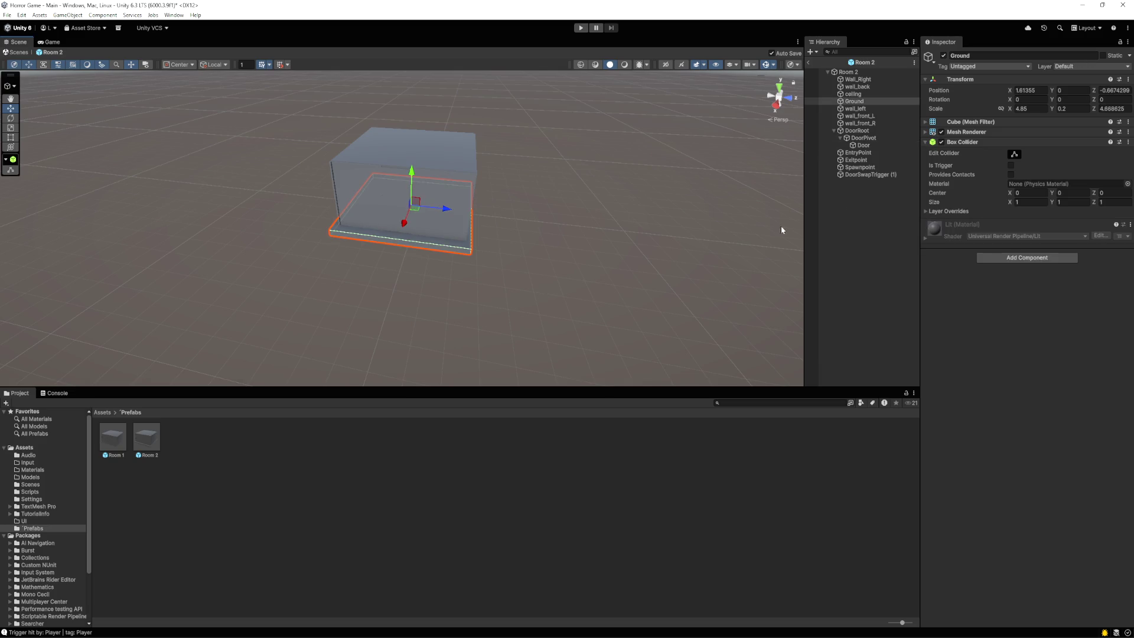
{"action": "left_click", "coordinate": [854, 103]}
{"action": "key", "text": "f"}
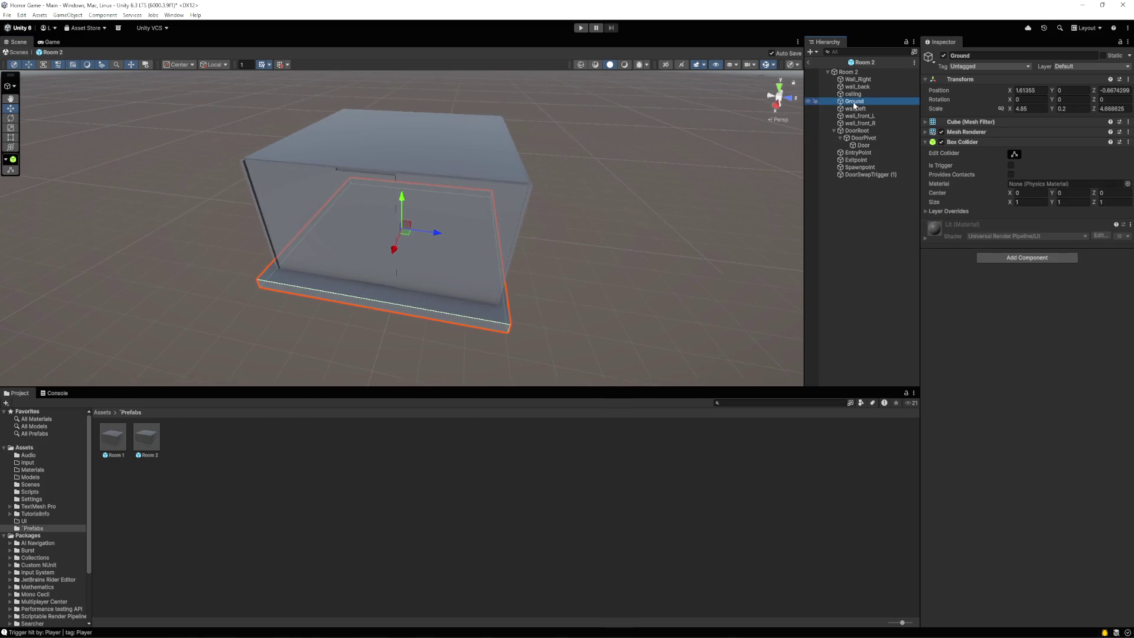
{"action": "mouse_move", "coordinate": [544, 260]}
{"action": "left_mouse_down"}
{"action": "mouse_move", "coordinate": [499, 245]}
{"action": "mouse_move", "coordinate": [476, 188]}
{"action": "mouse_move", "coordinate": [408, 201]}
{"action": "left_mouse_up"}
Slide DoorSwapTrigger (1) along X to the door and raise it to Y 0.281
{"action": "left_click", "coordinate": [867, 175]}
{"action": "left_click", "coordinate": [400, 198]}
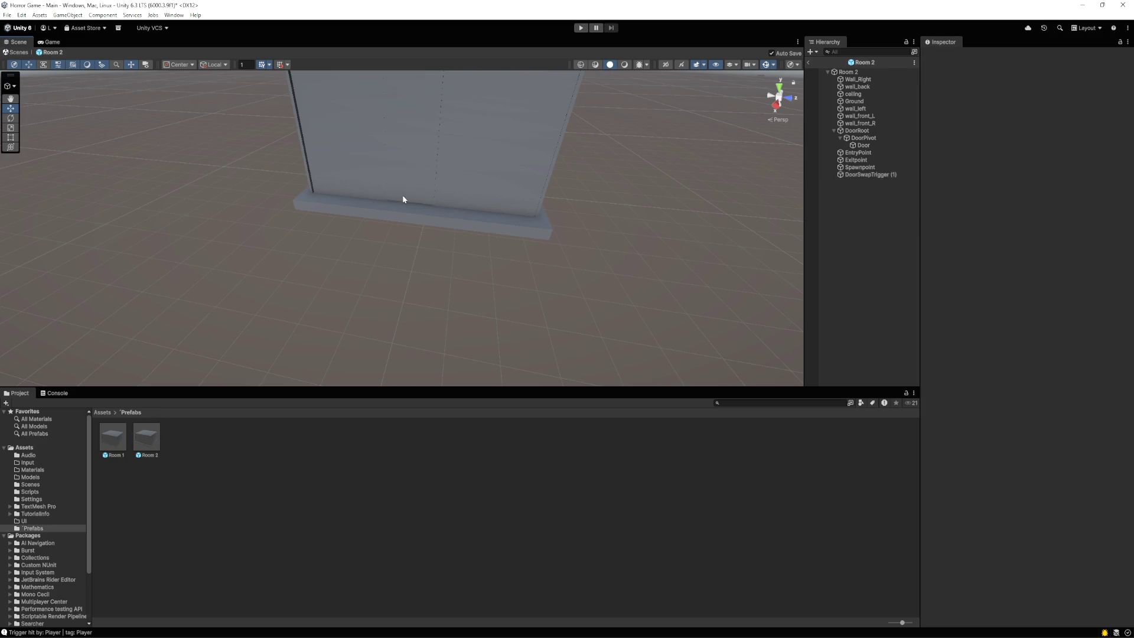
{"action": "left_click", "coordinate": [430, 195]}
{"action": "left_click", "coordinate": [859, 176]}
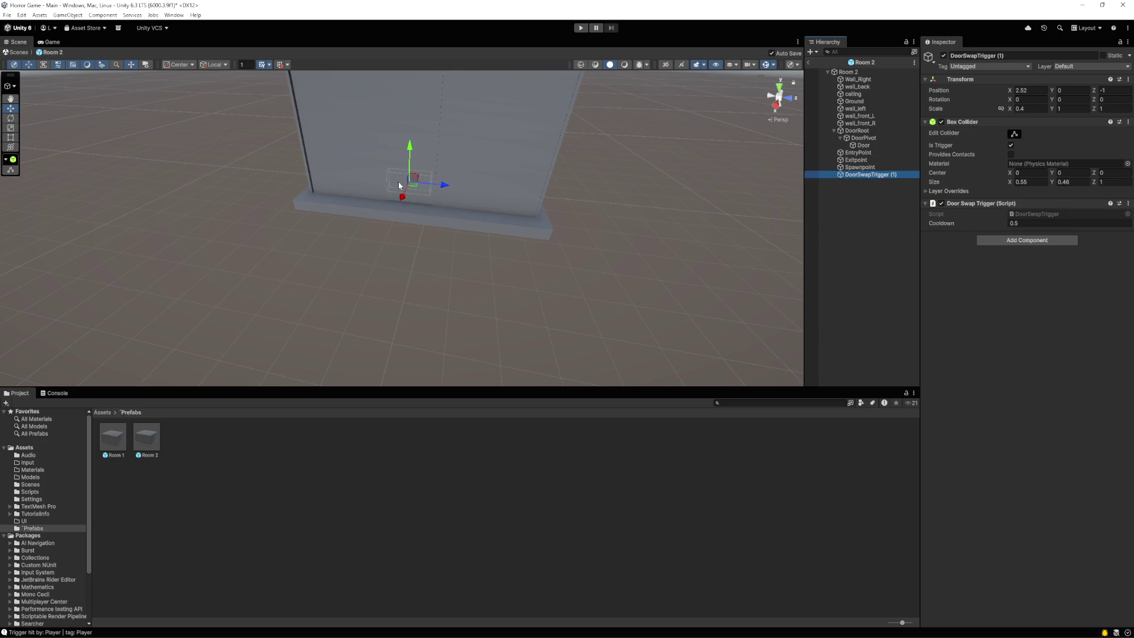
{"action": "left_click_drag", "start_coordinate": [402, 197], "coordinate": [403, 232]}
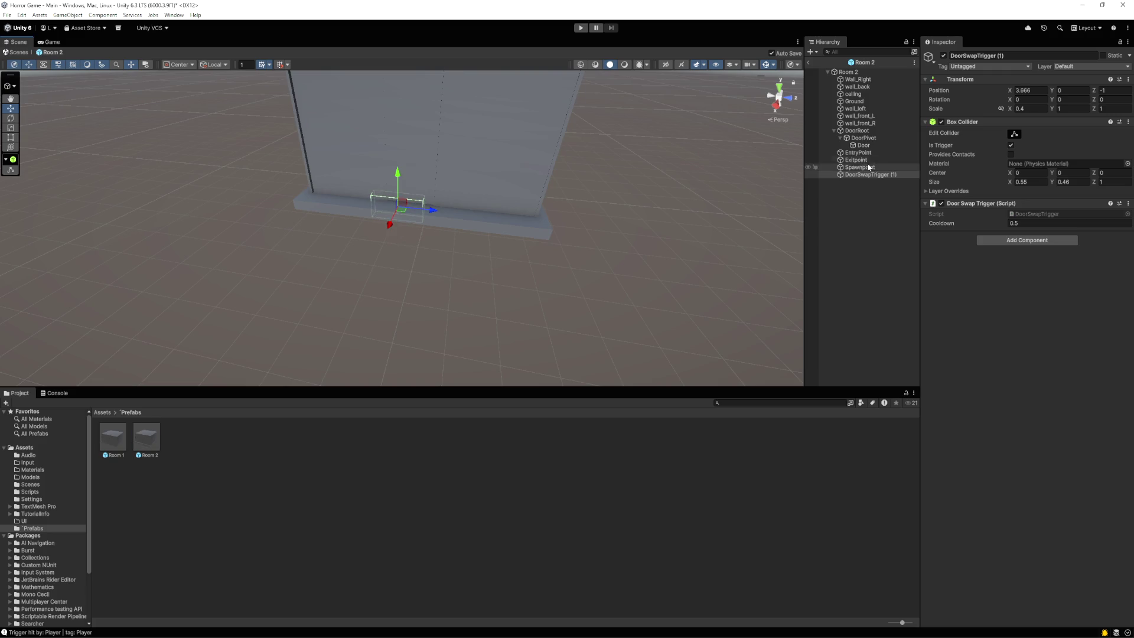
{"action": "left_click_drag", "start_coordinate": [398, 172], "coordinate": [399, 159]}
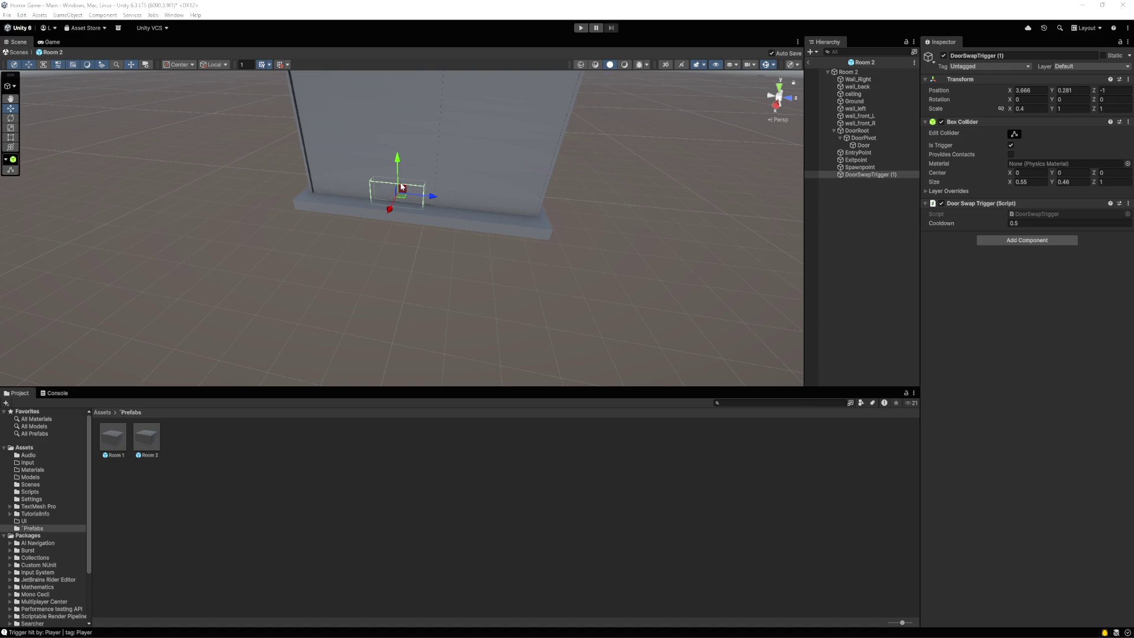
{"action": "mouse_move", "coordinate": [431, 196]}
{"action": "left_mouse_down"}
{"action": "mouse_move", "coordinate": [447, 204]}
{"action": "mouse_move", "coordinate": [407, 215]}
{"action": "left_mouse_up"}
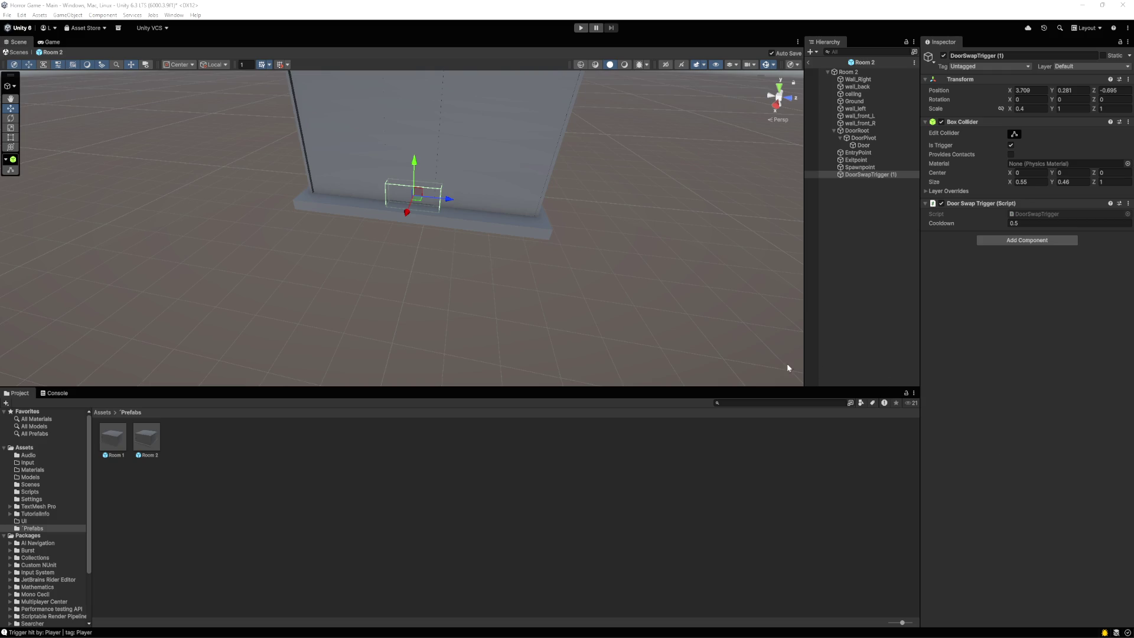
Nudge Room 2's door trigger to X 3.735 and start a play test
{"action": "left_click_drag", "start_coordinate": [560, 264], "coordinate": [560, 324]}
{"action": "key", "text": "w"}
{"action": "left_click_drag", "start_coordinate": [400, 302], "coordinate": [401, 304]}
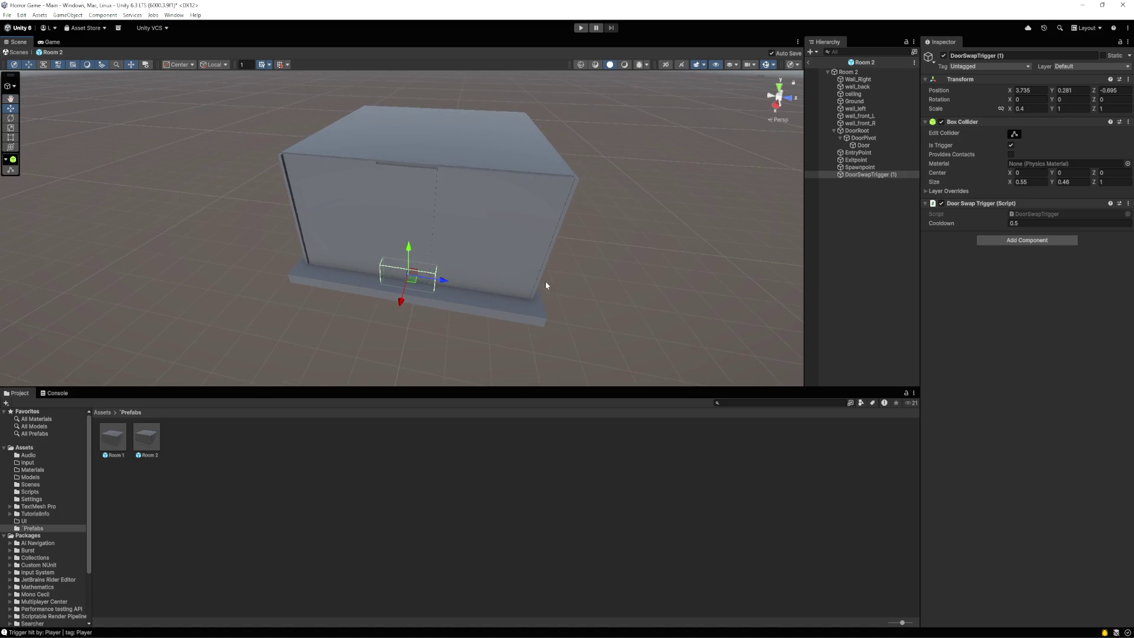
{"action": "left_click", "coordinate": [580, 28]}
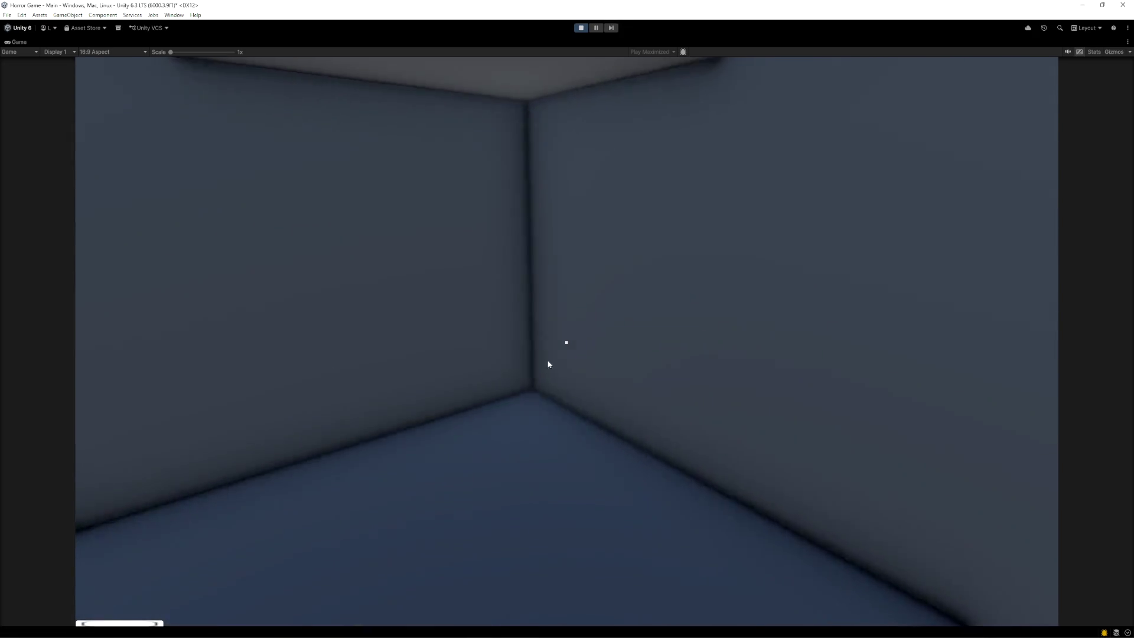
Open Room 2's door with E, walk through to log 'Trigger hit by: Player', then stop
{"action": "left_click", "coordinate": [547, 364]}
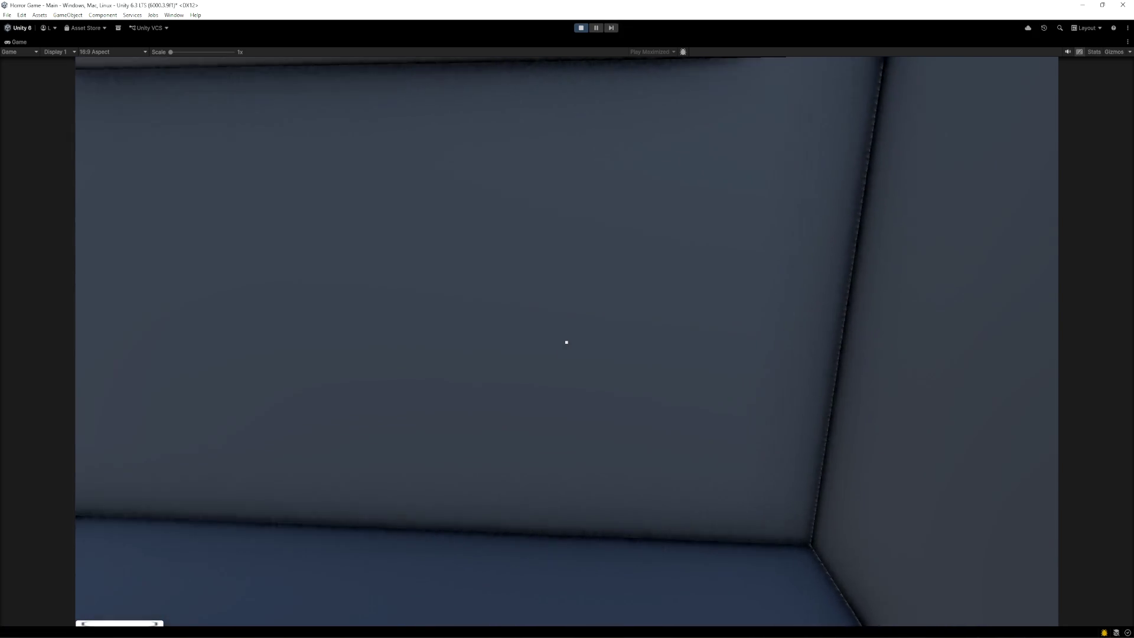
{"action": "key", "text": "e"}
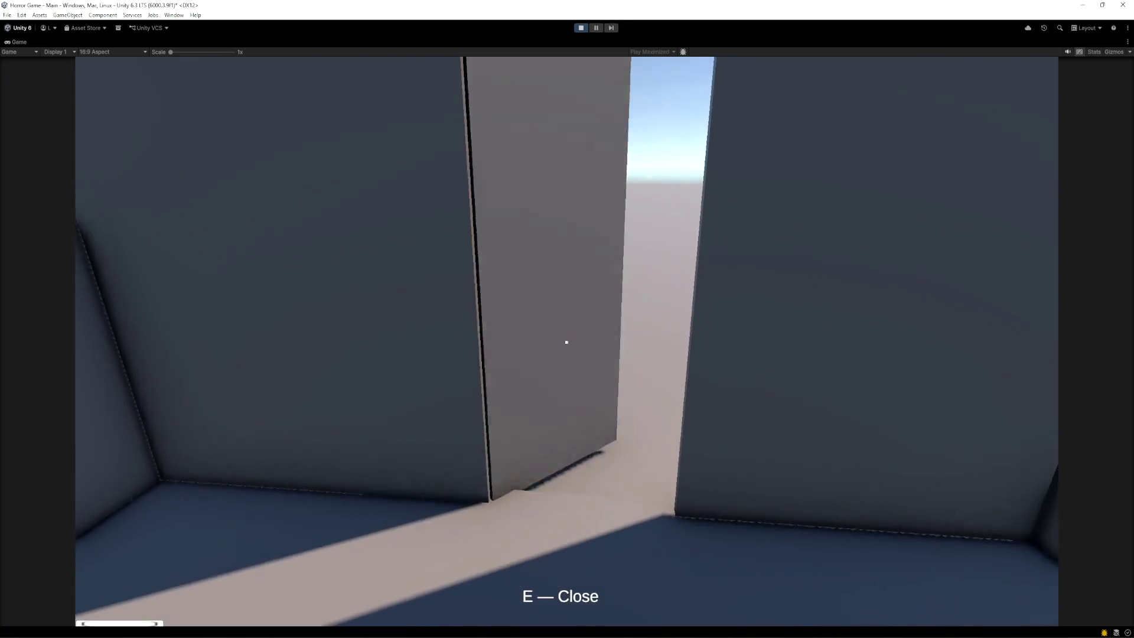
{"action": "key", "text": "w"}
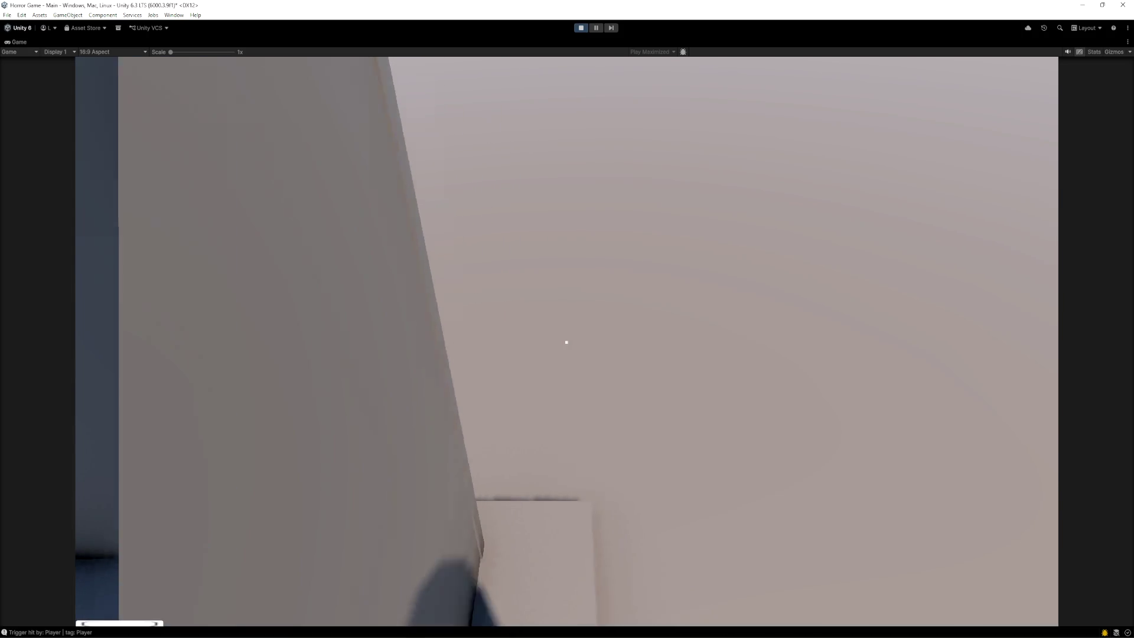
{"action": "key", "text": "w"}
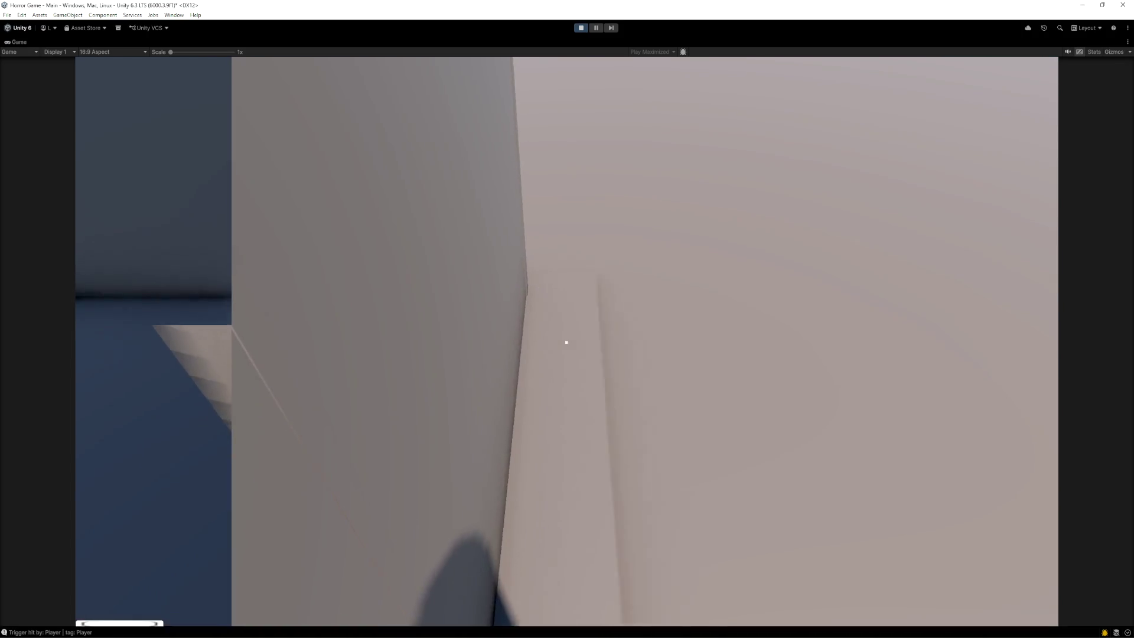
{"action": "key", "text": "e"}
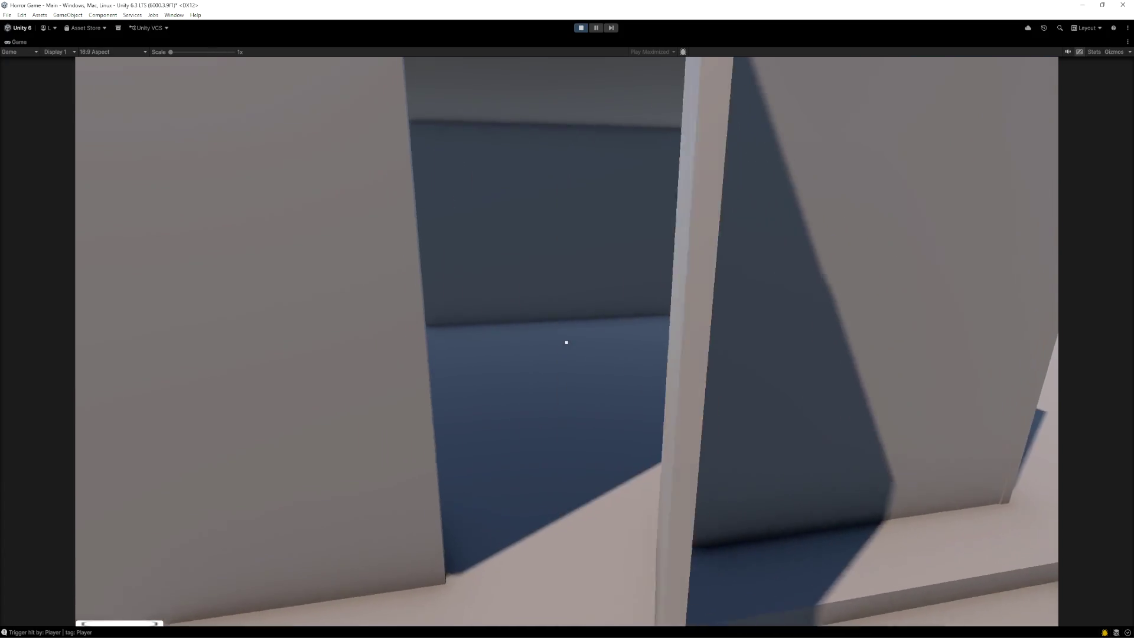
{"action": "key", "text": "w"}
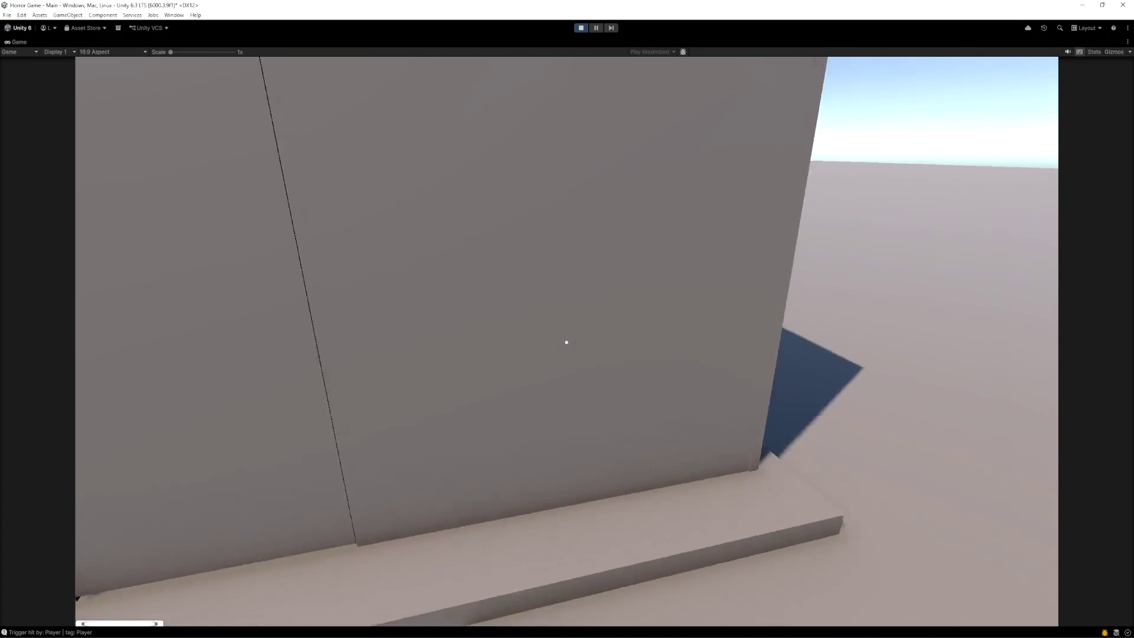
{"action": "key", "text": "s"}
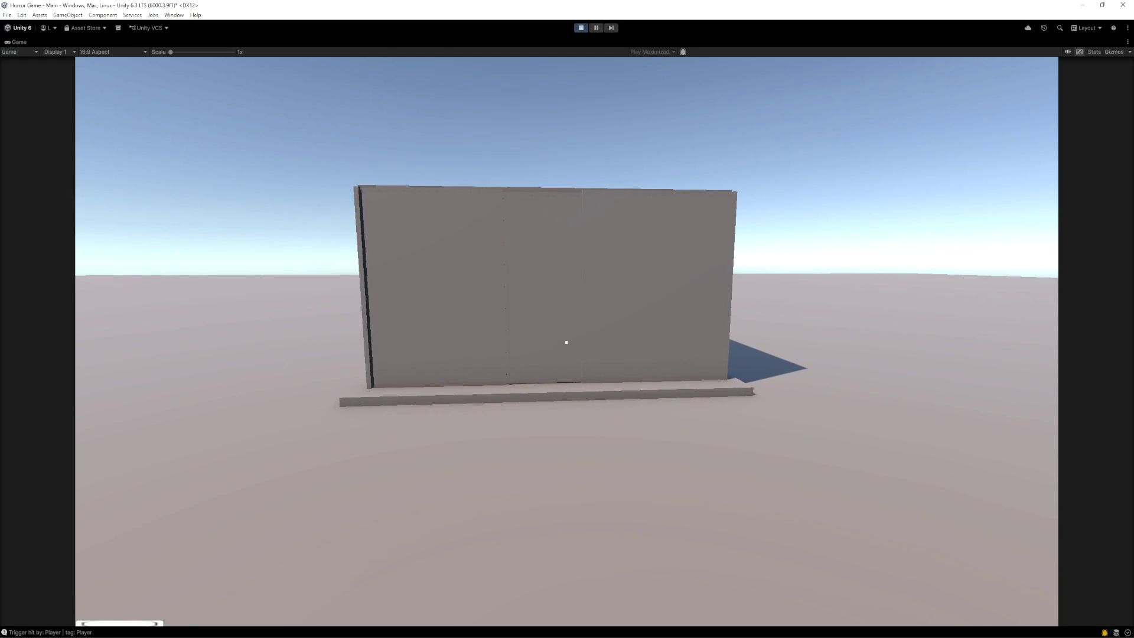
{"action": "key", "text": "w"}
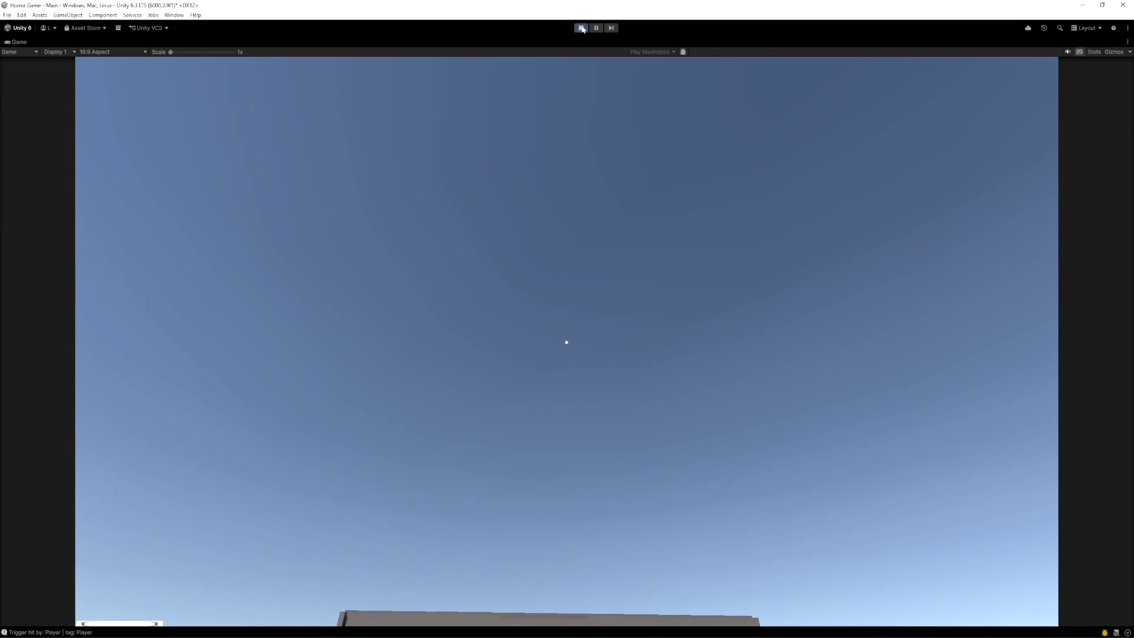
{"action": "left_click", "coordinate": [581, 28]}
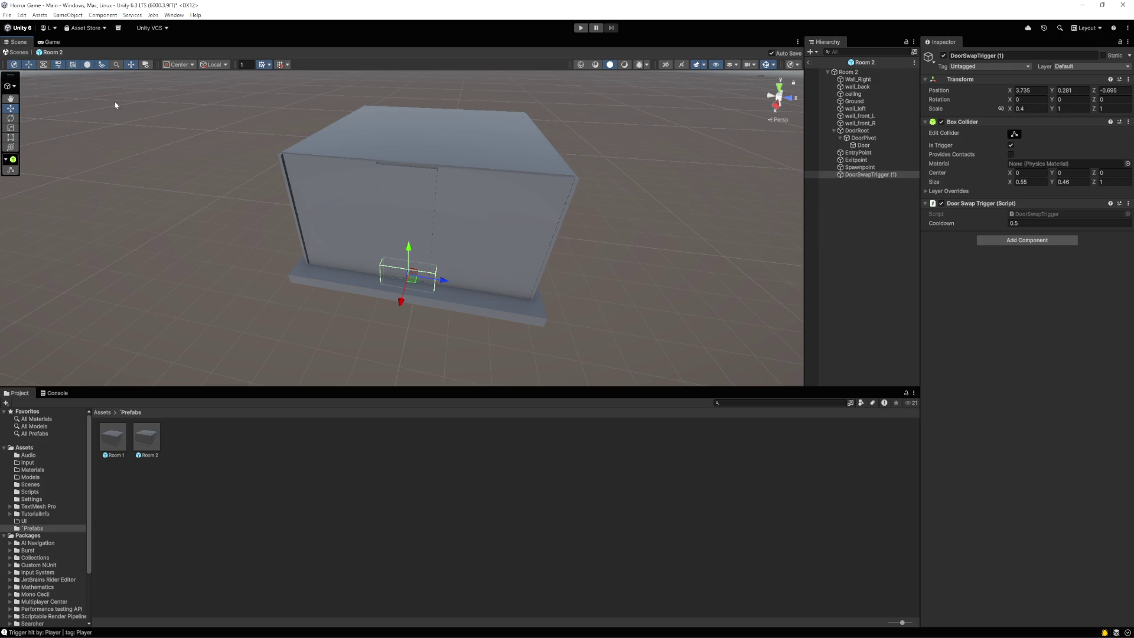
Drag the door trigger to Position X 3.467 and launch a new play test
{"action": "left_click_drag", "start_coordinate": [401, 302], "coordinate": [410, 292]}
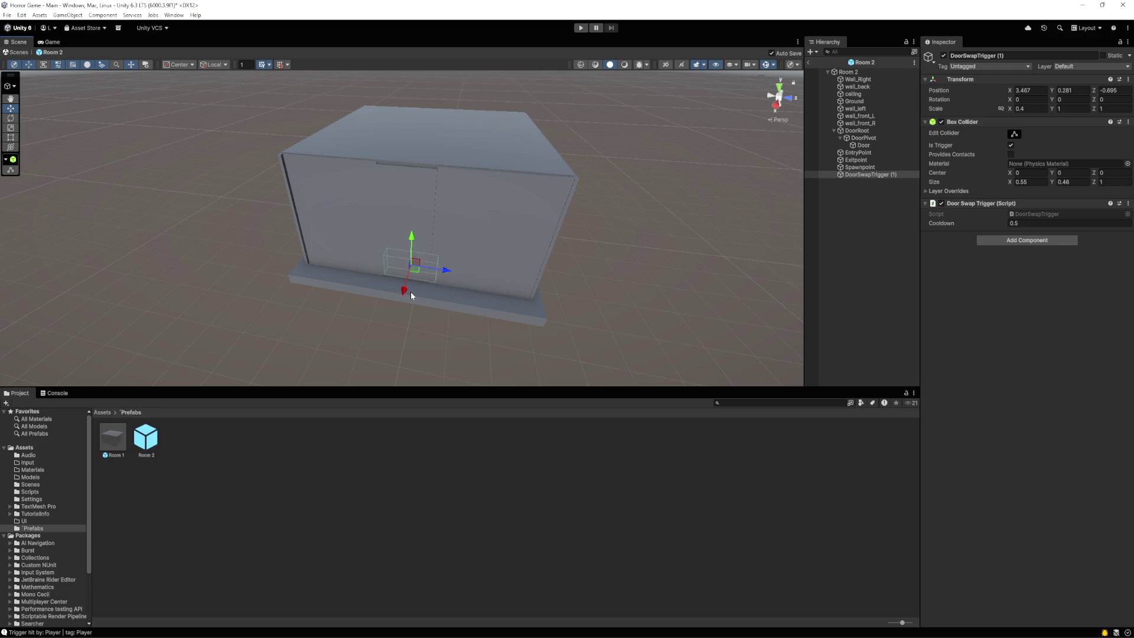
{"action": "left_click", "coordinate": [582, 28]}
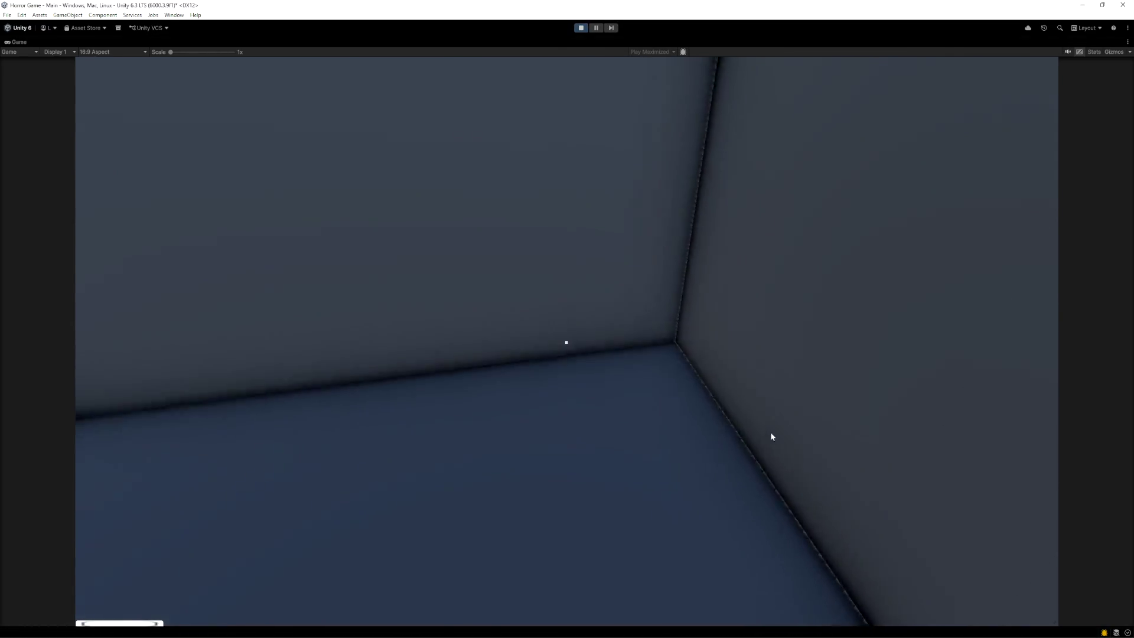
Open Room 2's door with E, walk through the trigger and back out, then open File Explorer
{"action": "key", "text": "e"}
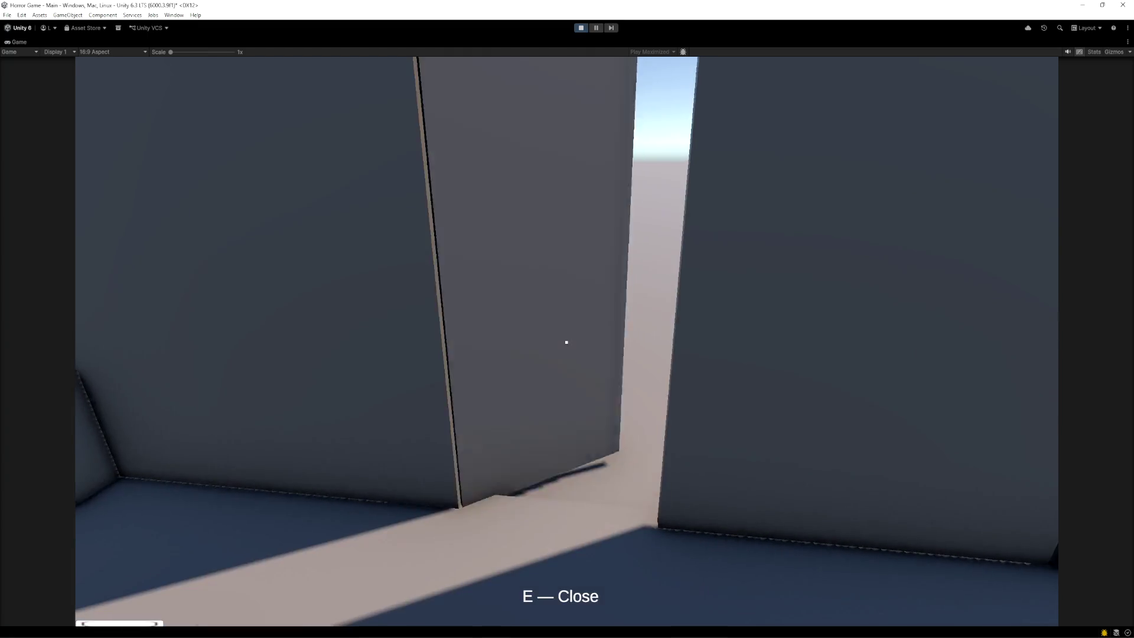
{"action": "key", "text": "w"}
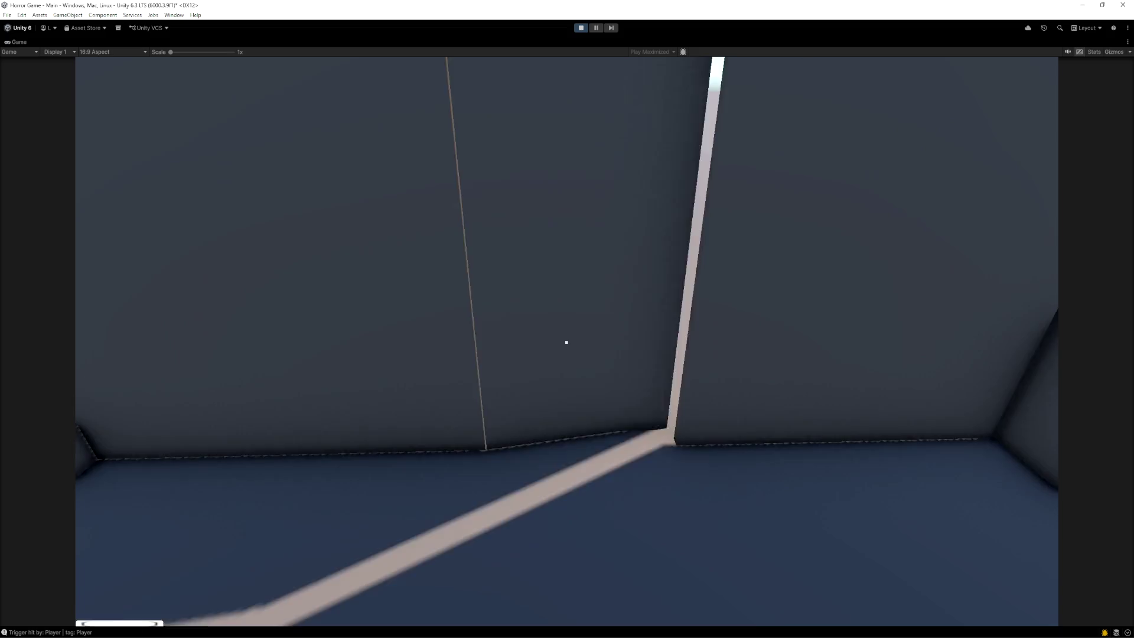
{"action": "key", "text": "w"}
{"action": "key", "text": "w"}
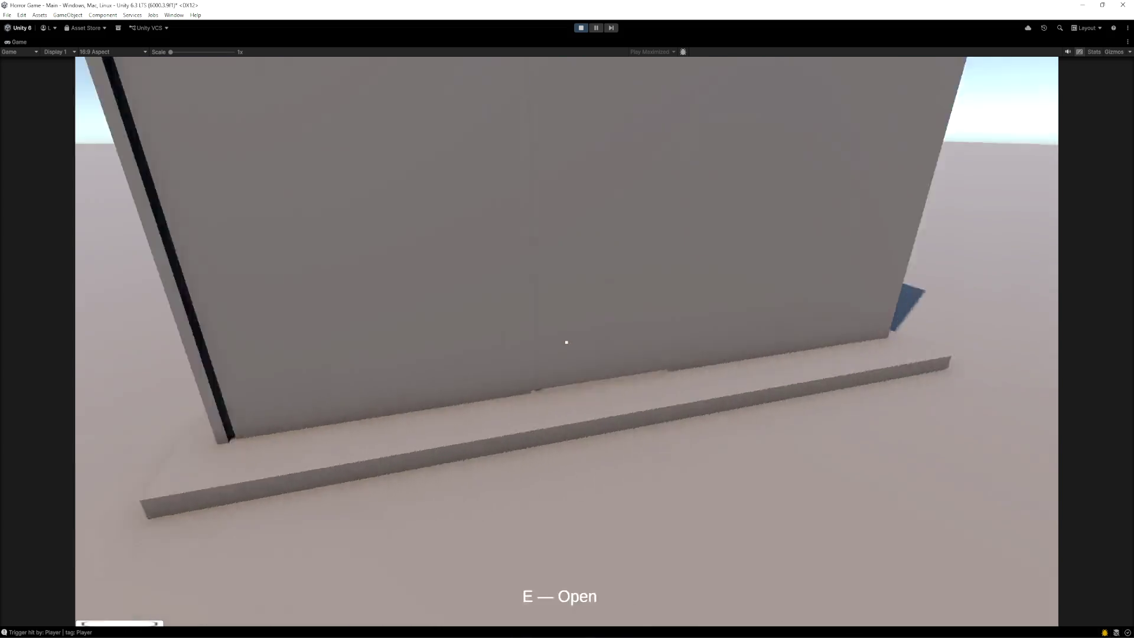
{"action": "key", "text": "s"}
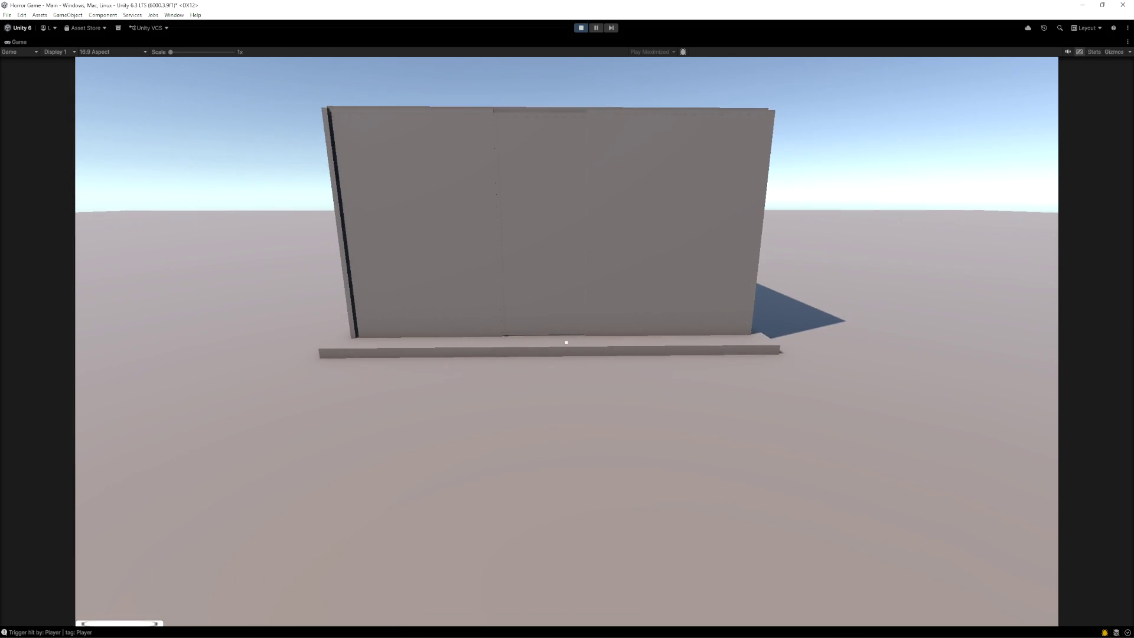
{"action": "key", "text": "w"}
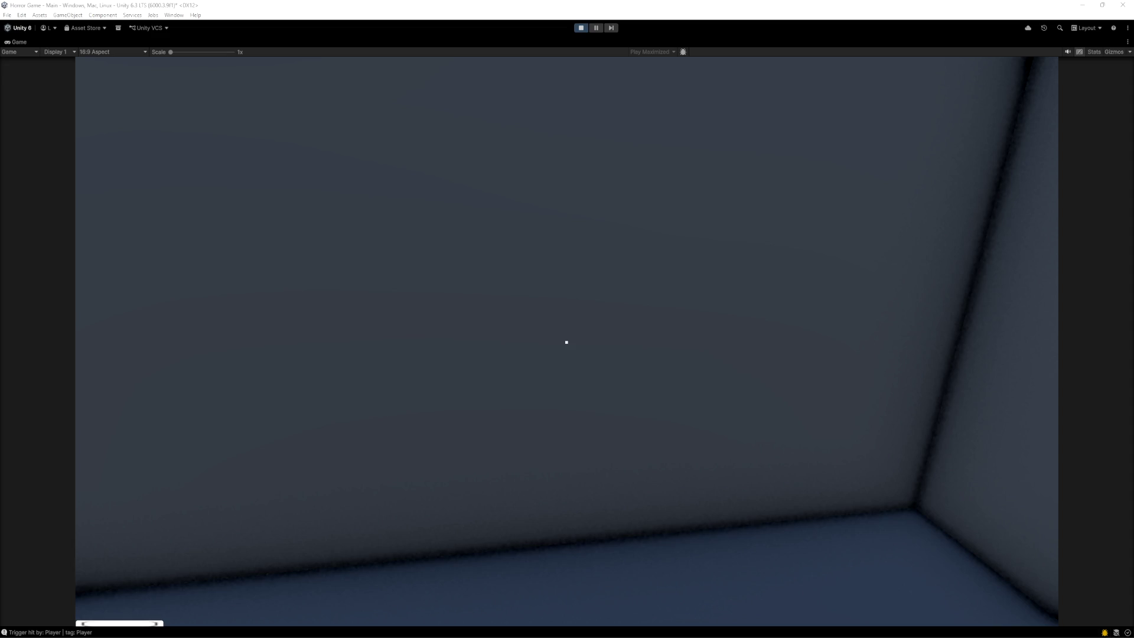
{"action": "key", "text": "super+e"}
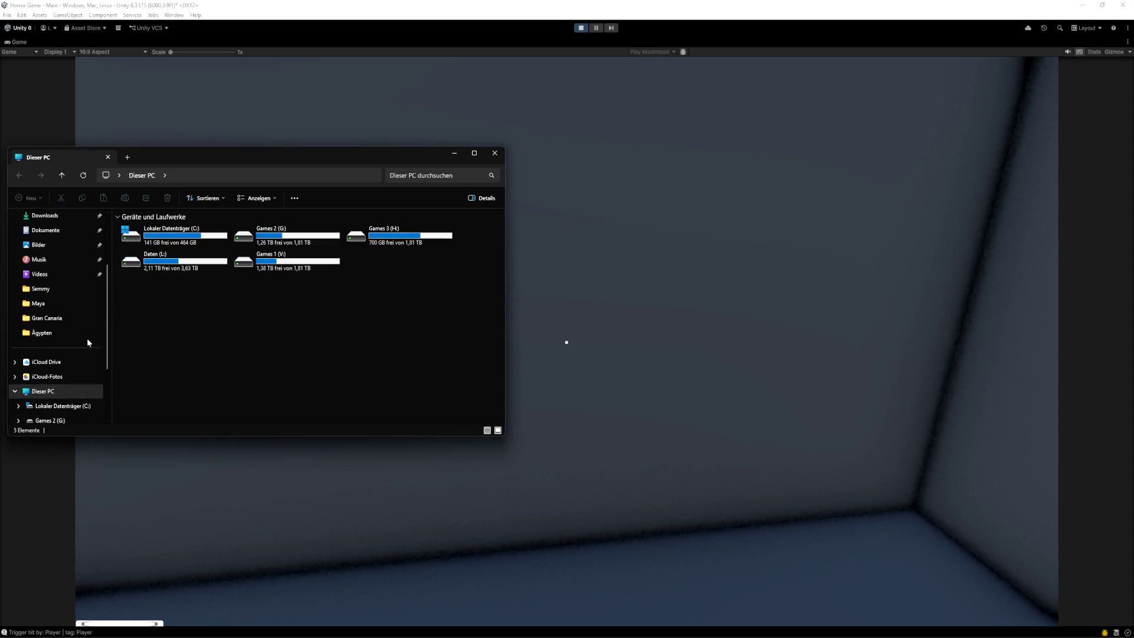
Drag the Dieser PC Explorer window off the right edge of the screen
{"action": "left_click_drag", "start_coordinate": [215, 154], "coordinate": [1133, 242]}
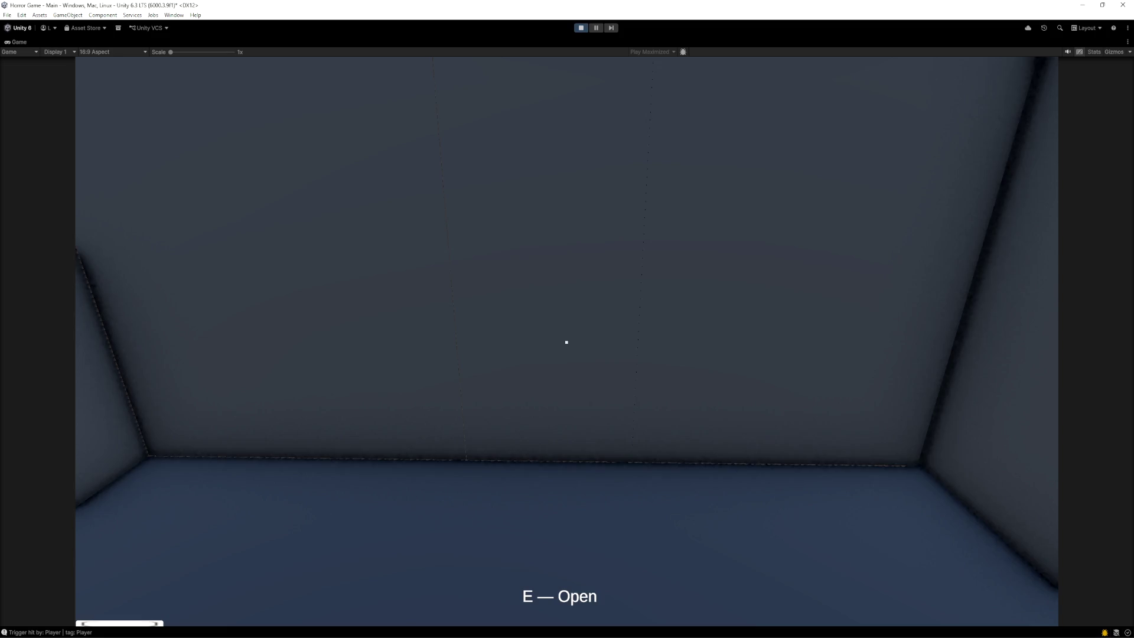
Open Room 2's door twice and step through the doorway, then release the mouse and stop play mode
{"action": "key", "text": "e"}
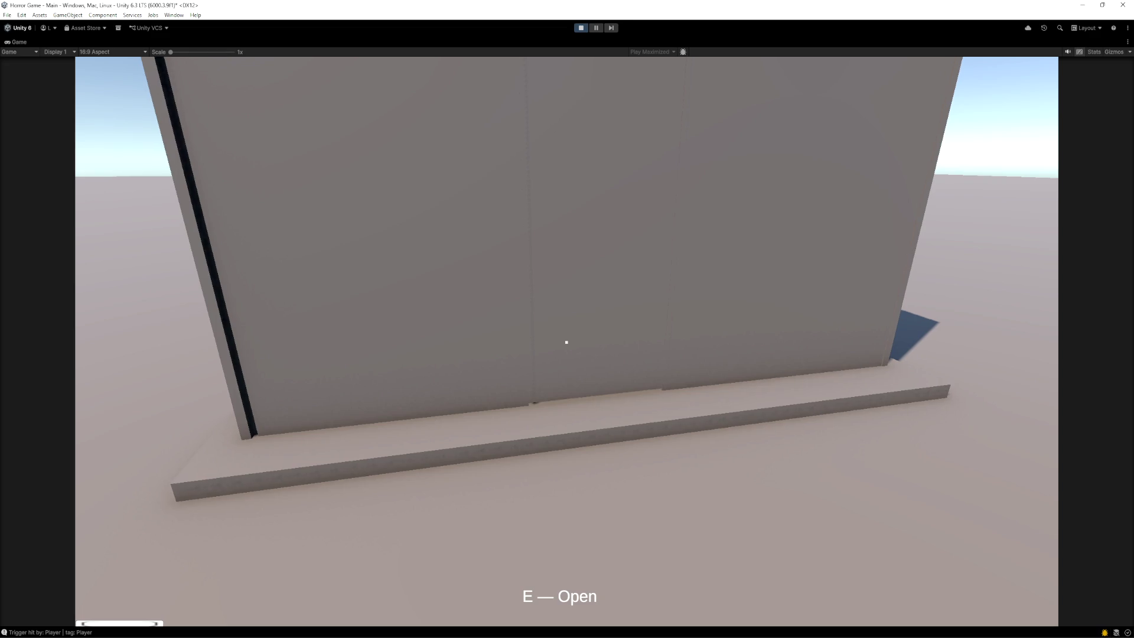
{"action": "key", "text": "e"}
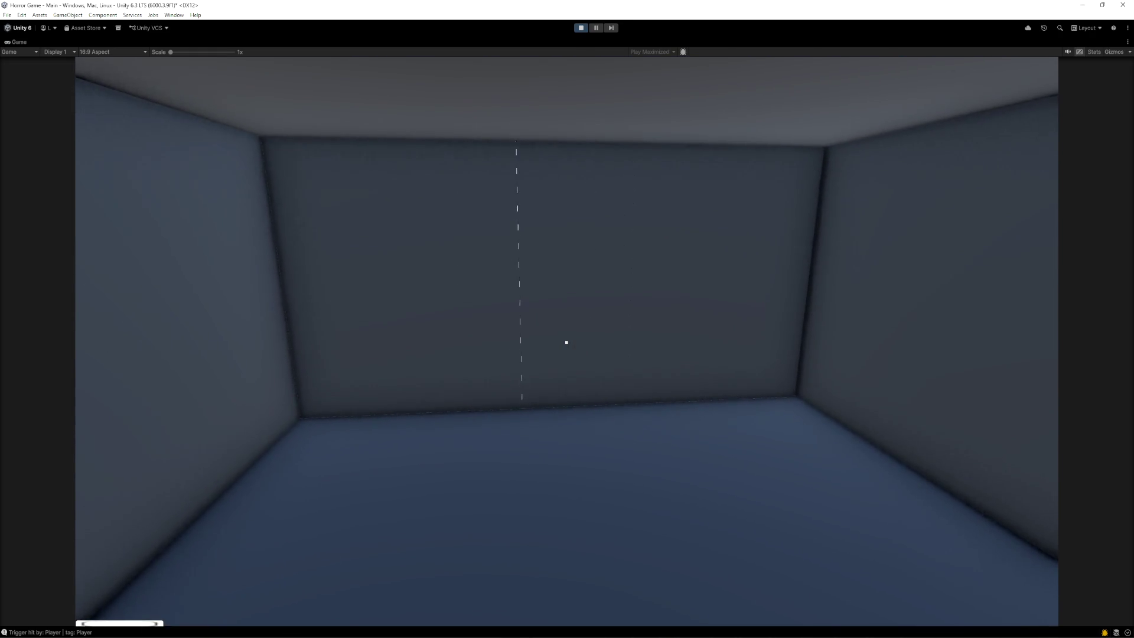
{"action": "key", "text": "Escape"}
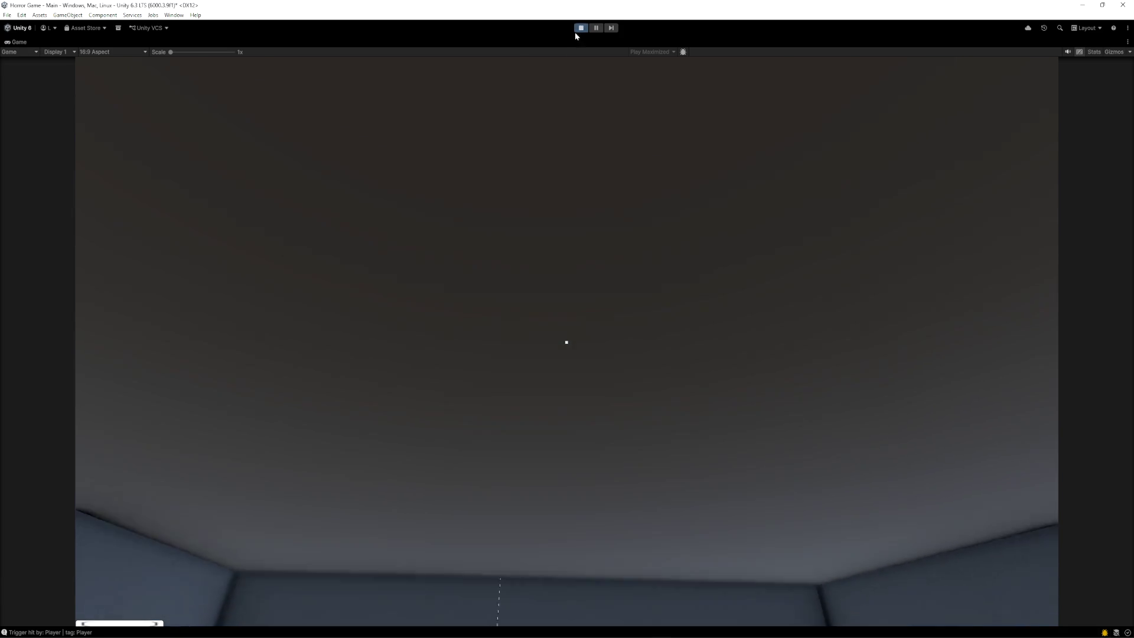
{"action": "left_click", "coordinate": [581, 28]}
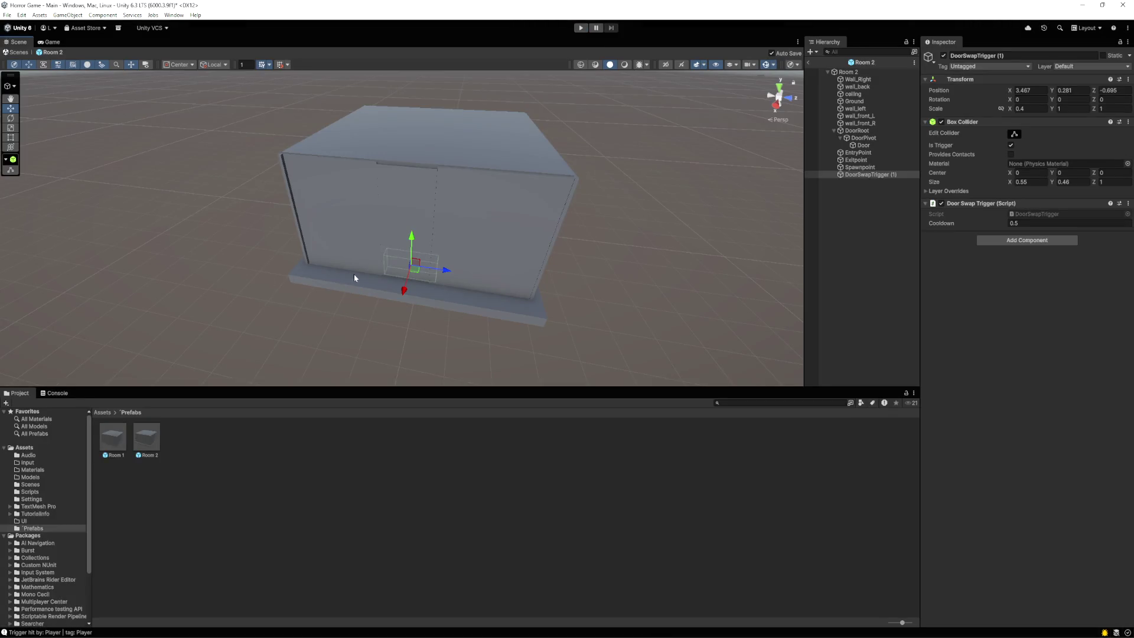
Nudge Room 2's DoorSwapTrigger along X to 3.153 toward the door, then deselect it
{"action": "left_click_drag", "start_coordinate": [405, 292], "coordinate": [411, 284]}
{"action": "left_click_drag", "start_coordinate": [414, 274], "coordinate": [407, 293]}
{"action": "left_click", "coordinate": [692, 270]}
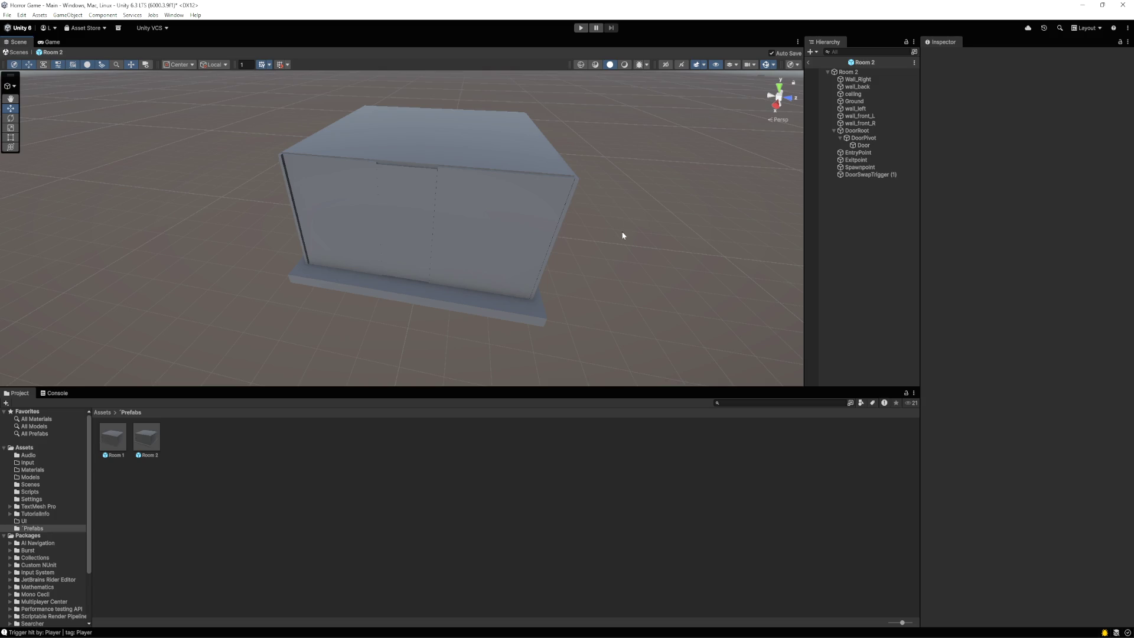
{"action": "mouse_move", "coordinate": [650, 240]}
{"action": "left_mouse_down"}
{"action": "mouse_move", "coordinate": [628, 220]}
{"action": "mouse_move", "coordinate": [632, 177]}
{"action": "mouse_move", "coordinate": [615, 131]}
{"action": "mouse_move", "coordinate": [612, 255]}
{"action": "mouse_move", "coordinate": [628, 246]}
{"action": "left_mouse_up"}
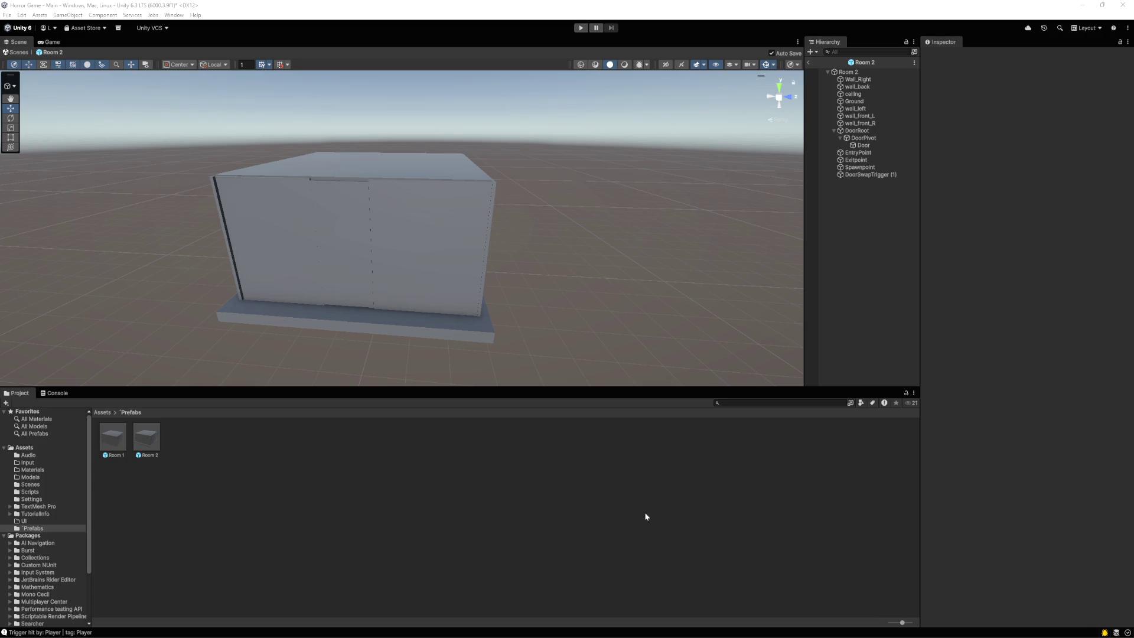
{"action": "left_click", "coordinate": [581, 28]}
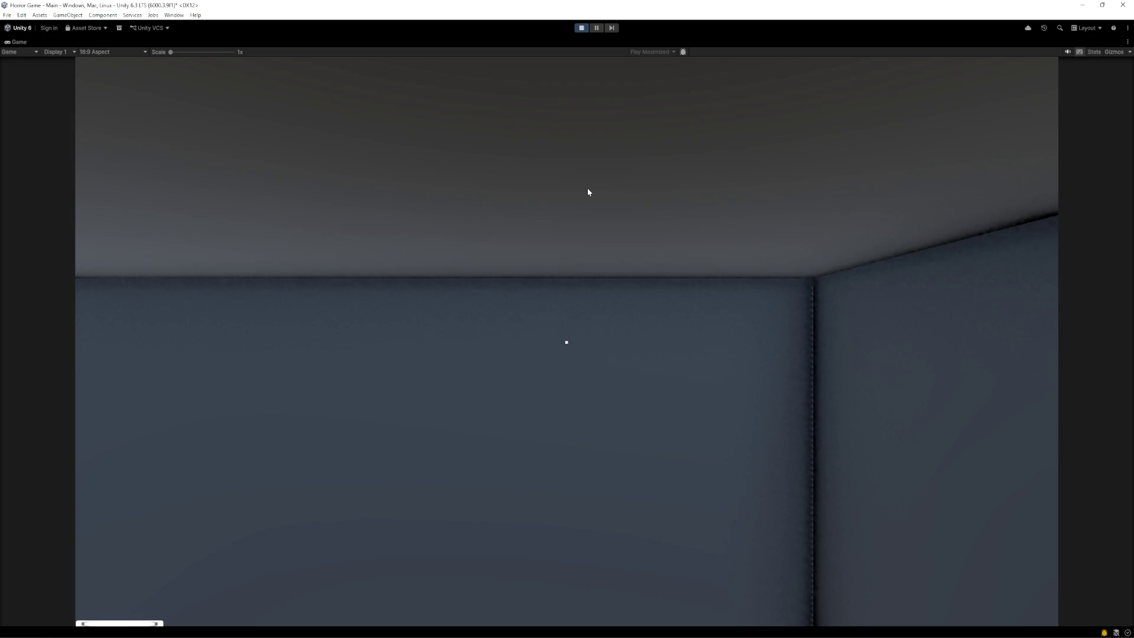
{"action": "left_click", "coordinate": [588, 271]}
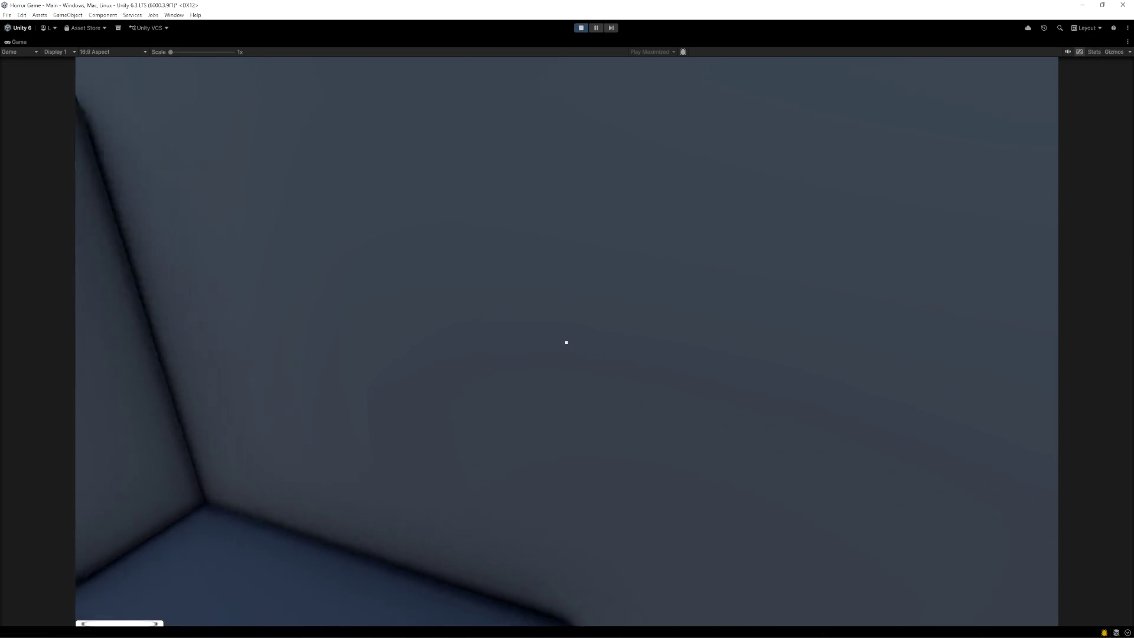
{"action": "key", "text": "e"}
{"action": "key", "text": "w"}
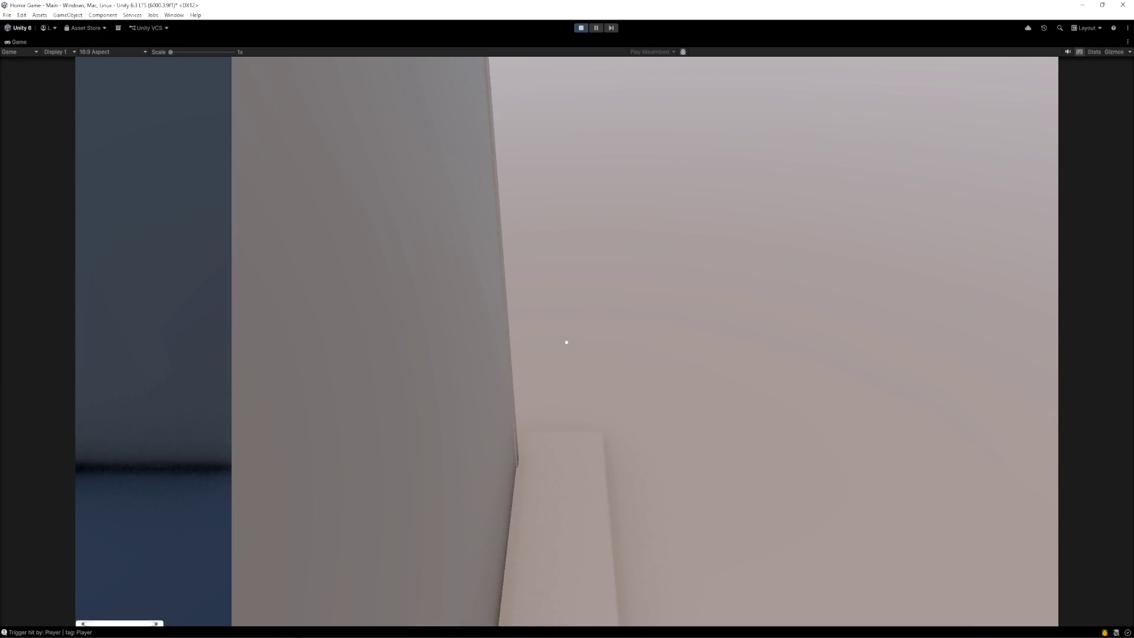
{"action": "key", "text": "s"}
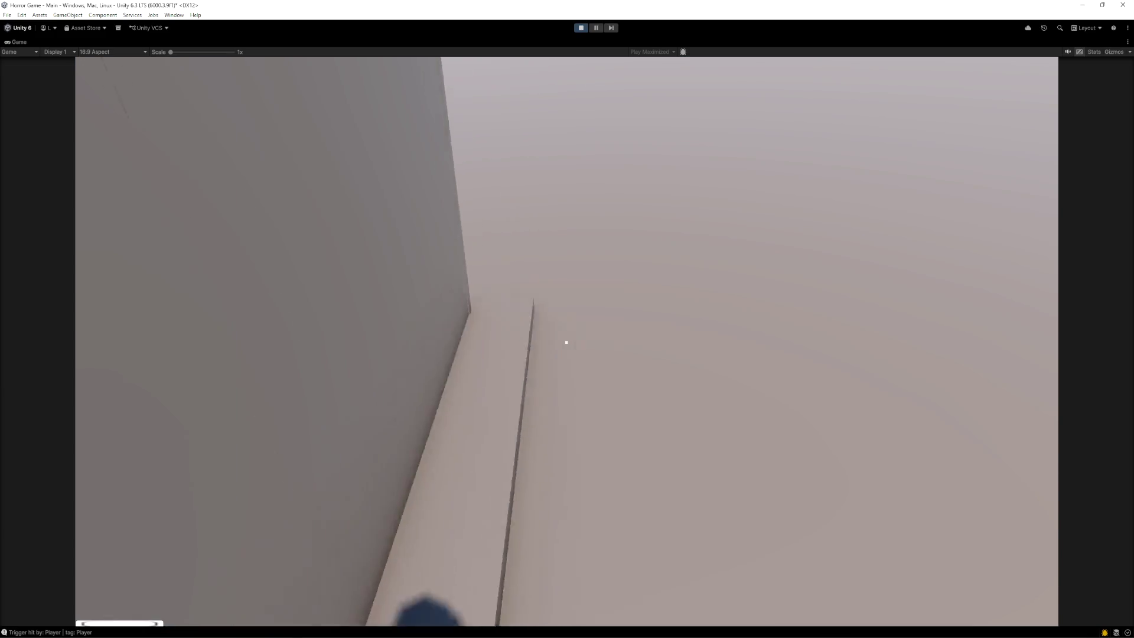
{"action": "key", "text": "w"}
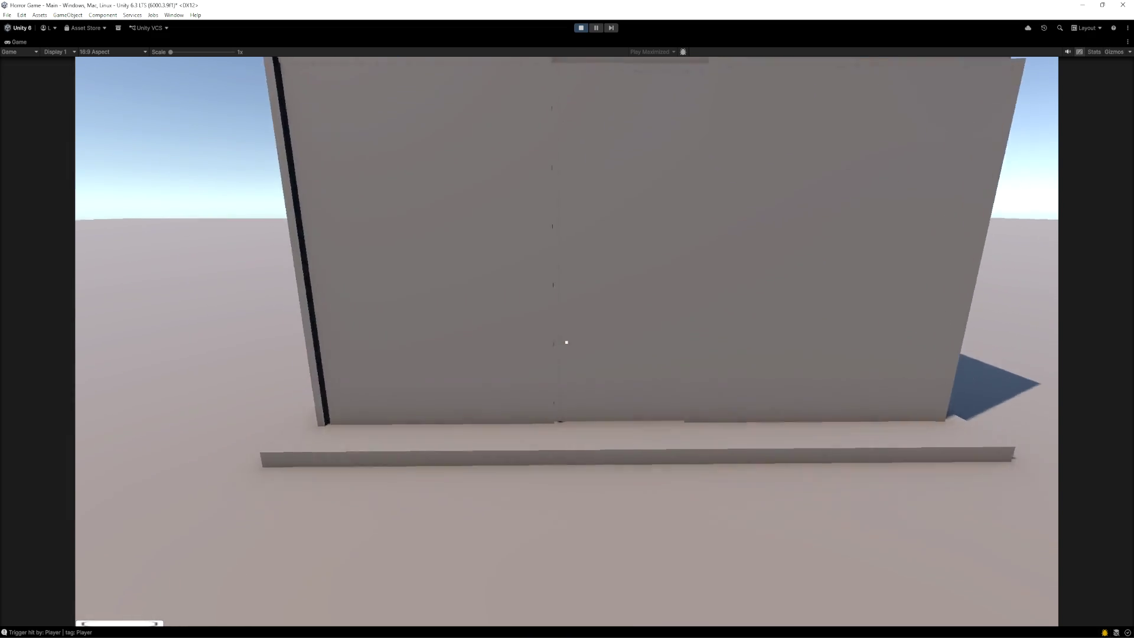
{"action": "key", "text": "s"}
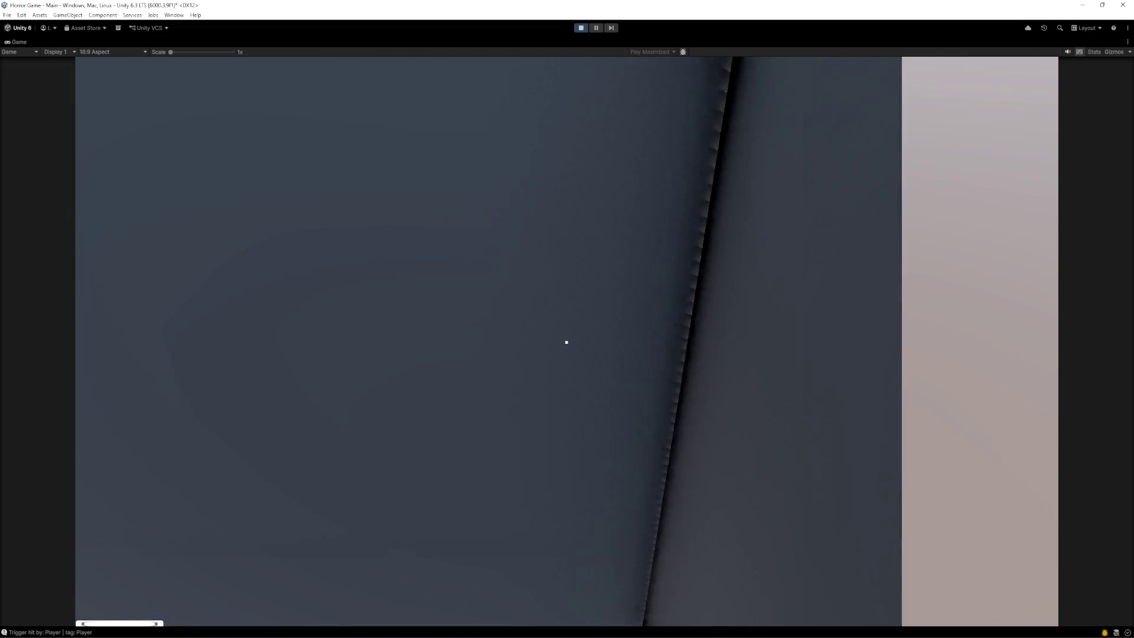
{"action": "key", "text": "w"}
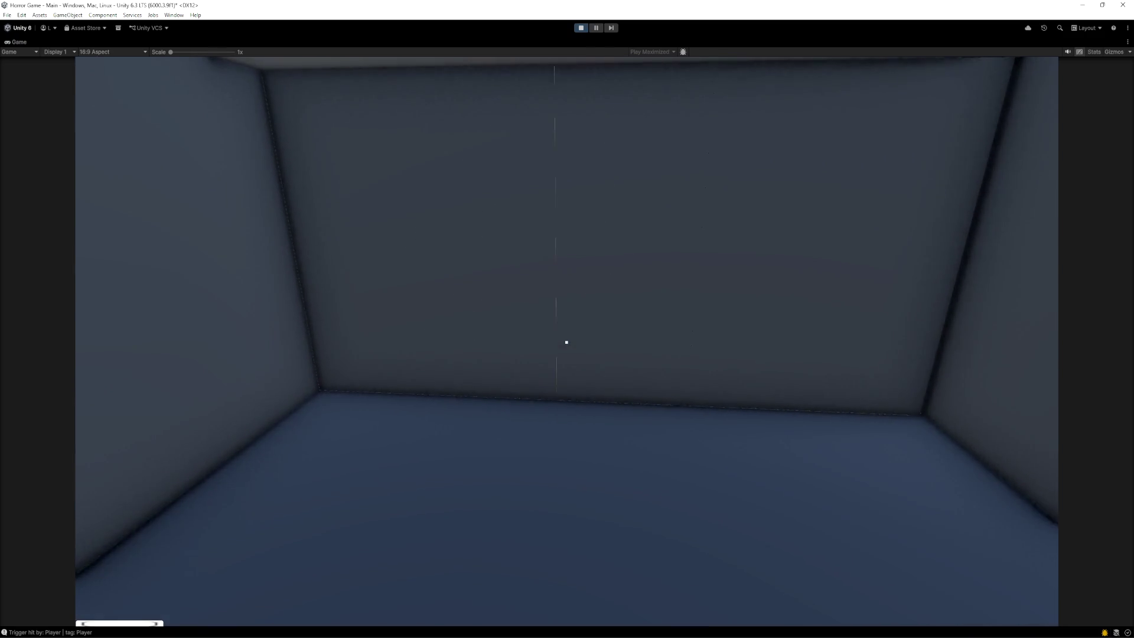
{"action": "key", "text": "ctrl+p"}
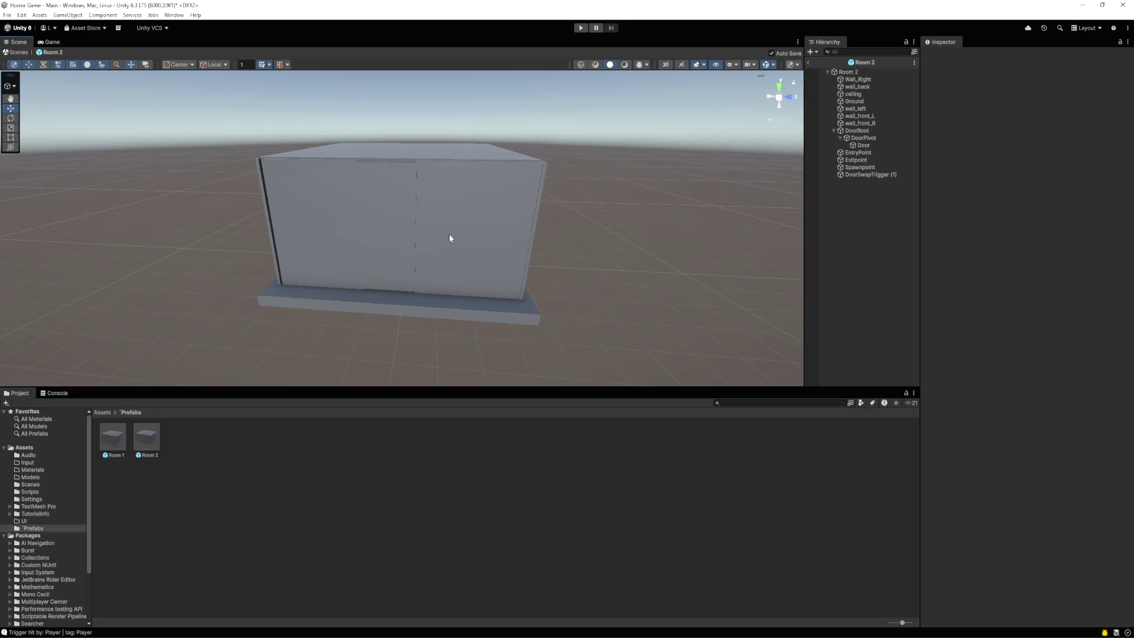
Open the Room 1 prefab and shift its DoorSwapTrigger along Z, capturing a screenshot
{"action": "double_click", "coordinate": [110, 440]}
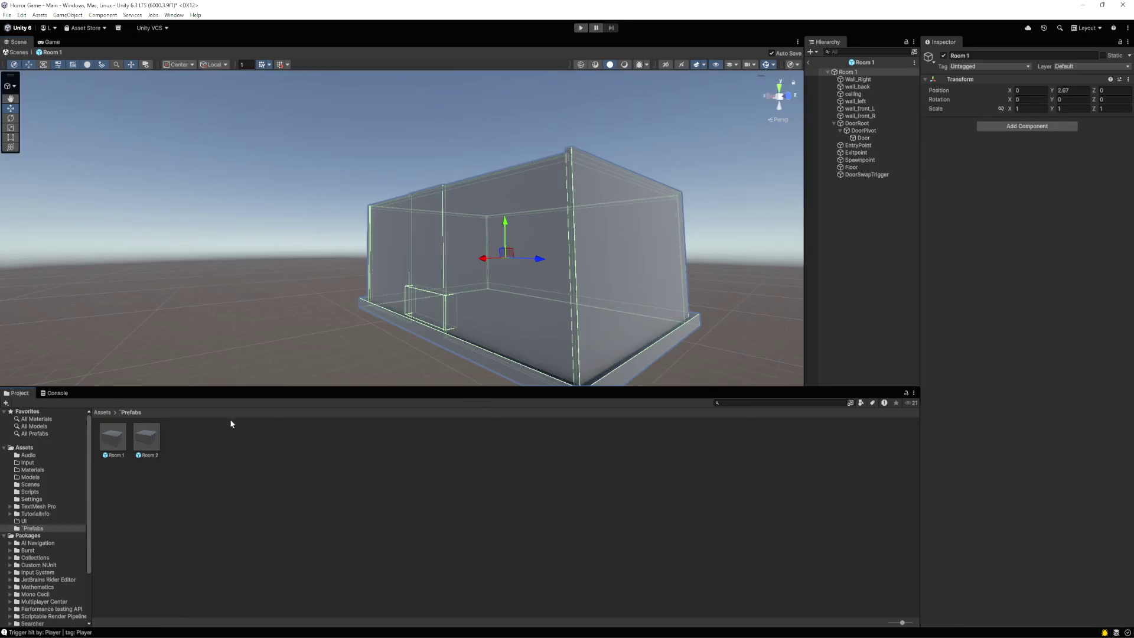
{"action": "left_click", "coordinate": [862, 174]}
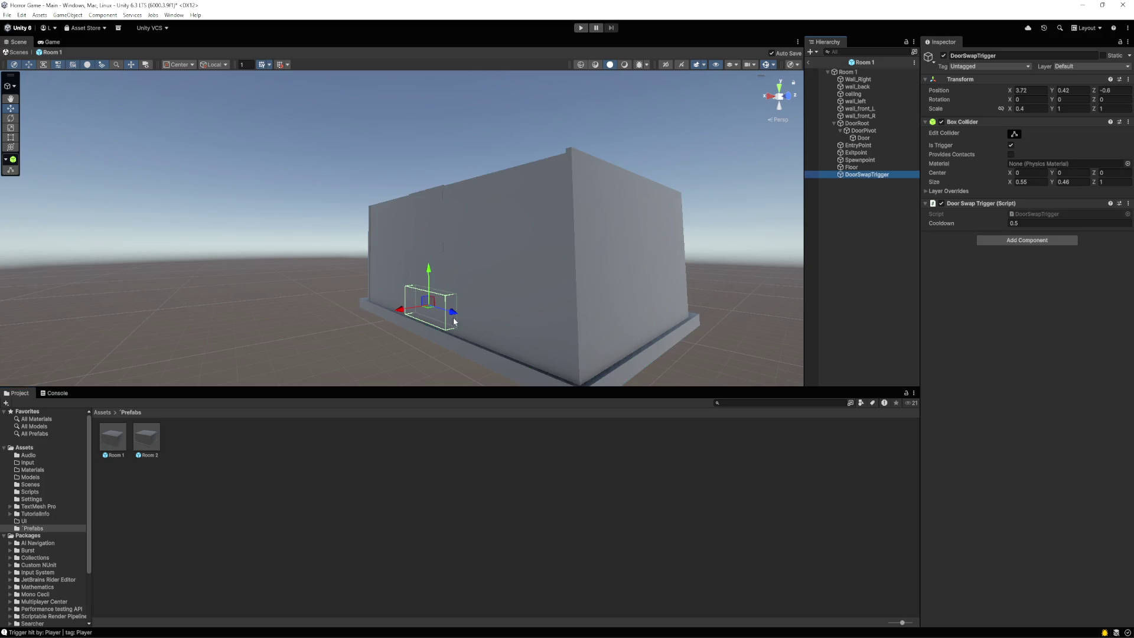
{"action": "left_click_drag", "start_coordinate": [453, 312], "coordinate": [450, 316]}
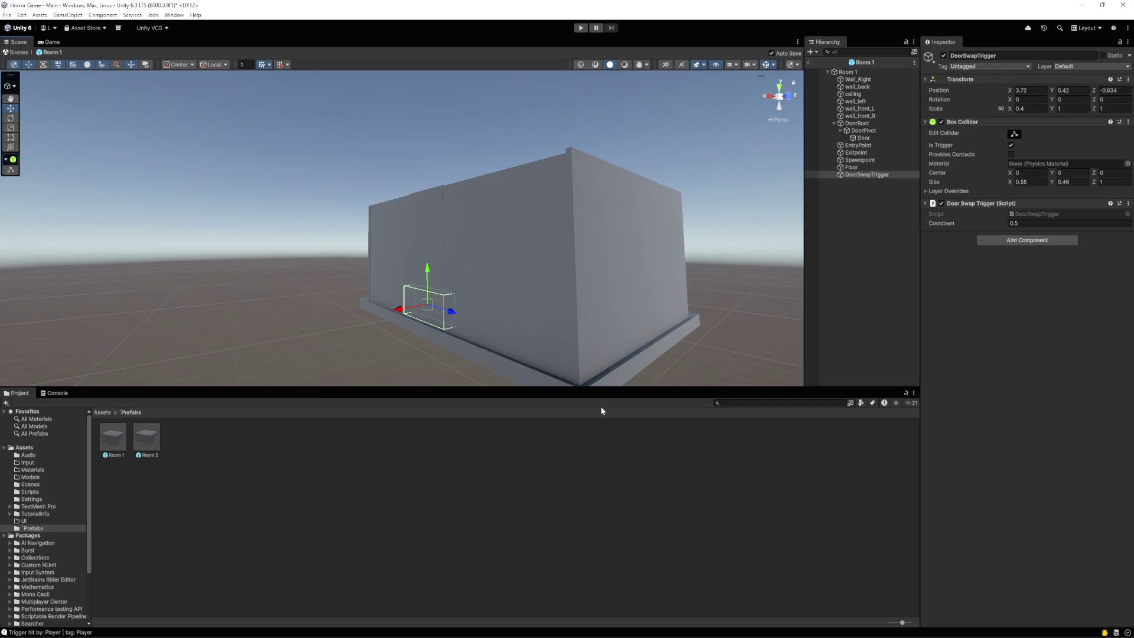
{"action": "key", "text": "super+shift+s"}
{"action": "left_click_drag", "start_coordinate": [572, 321], "coordinate": [847, 512]}
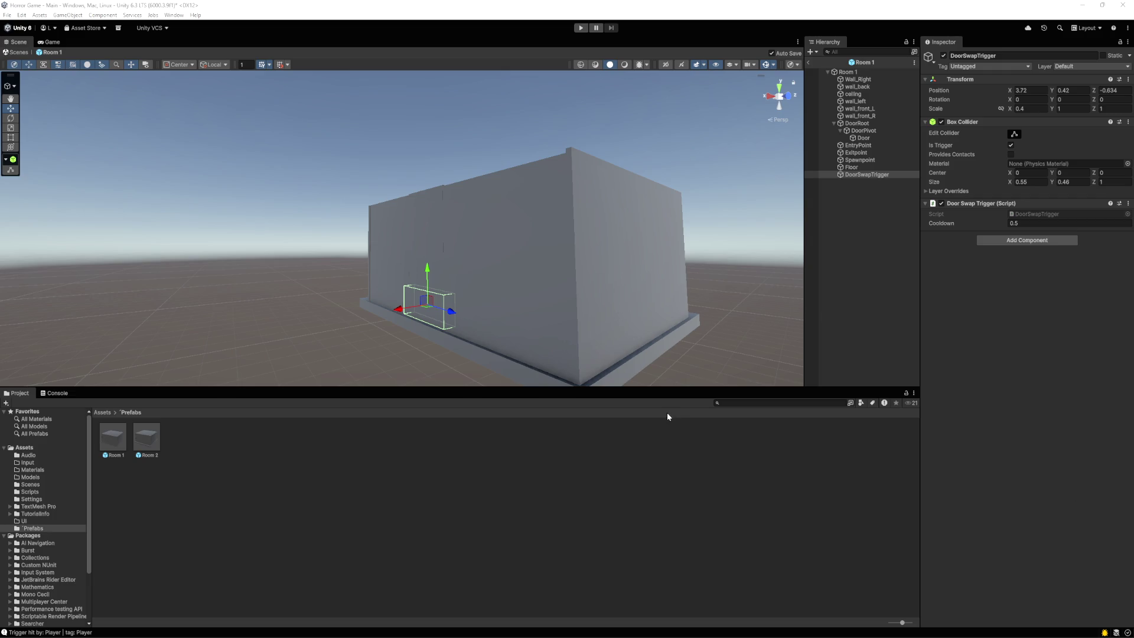
Move the trigger to X 3.531, then return to the Main scene and inspect RoomManager
{"action": "left_click_drag", "start_coordinate": [398, 309], "coordinate": [410, 310]}
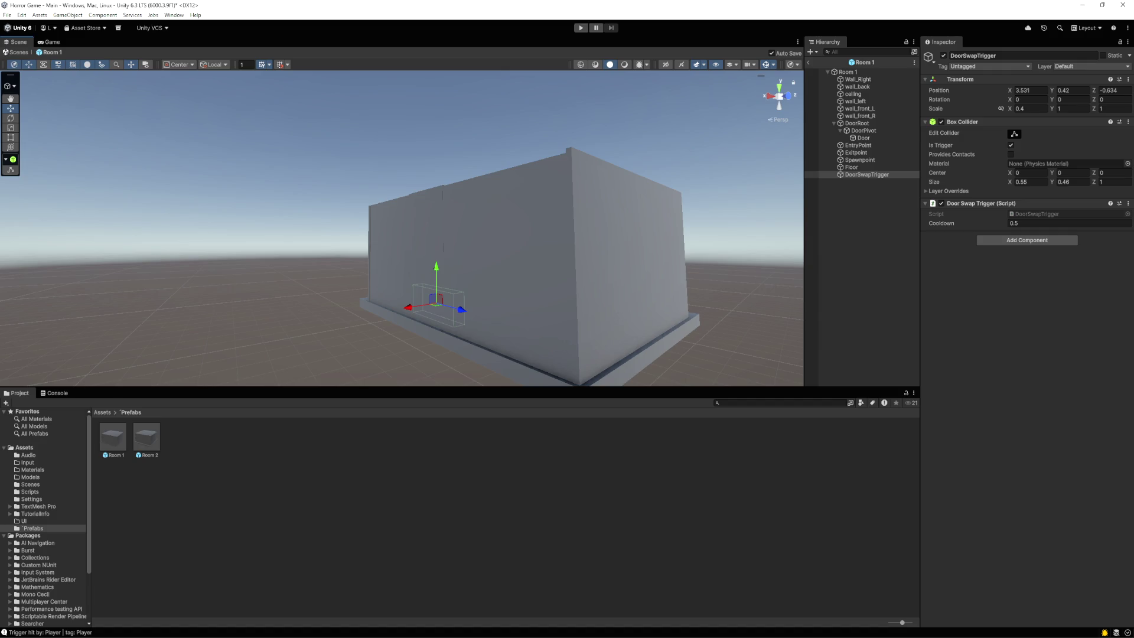
{"action": "left_click", "coordinate": [24, 53]}
{"action": "left_click", "coordinate": [855, 112]}
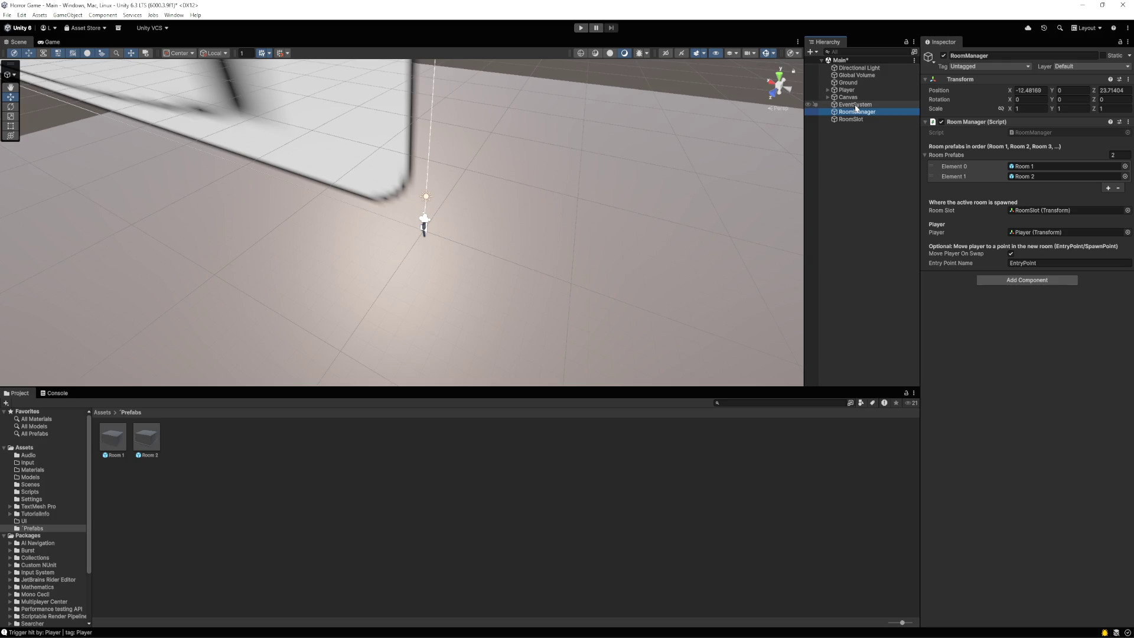
Inspect RoomSlot, RoomManager and EventSystem in the Main scene, then enter Play mode
{"action": "left_click", "coordinate": [851, 120]}
{"action": "left_click", "coordinate": [850, 112]}
{"action": "left_click", "coordinate": [852, 106]}
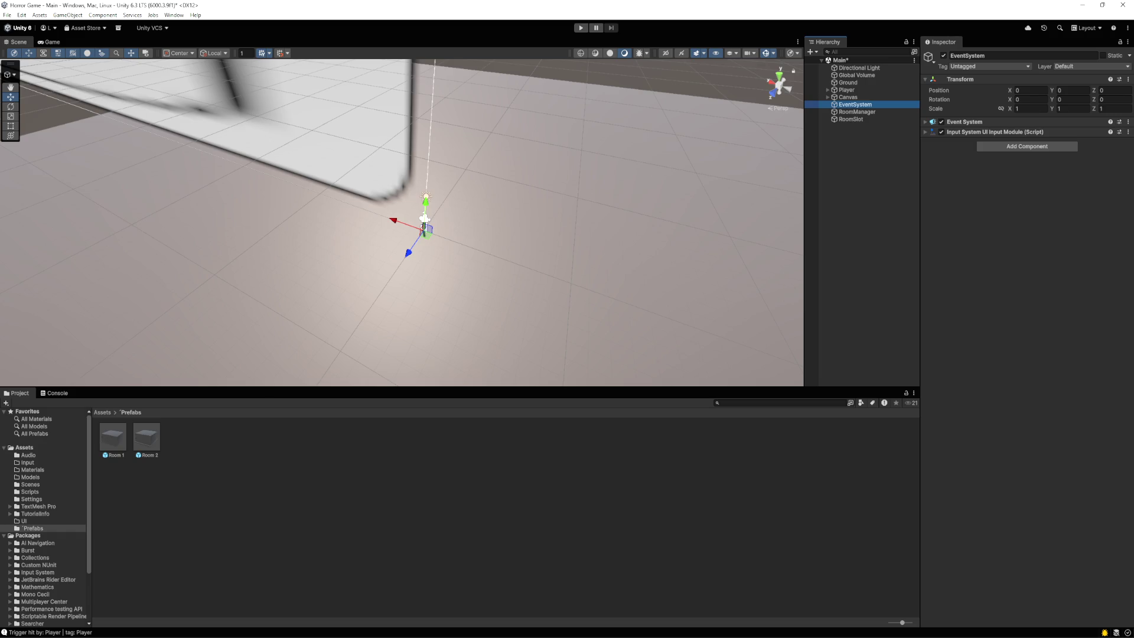
{"action": "key", "text": "alt+Tab"}
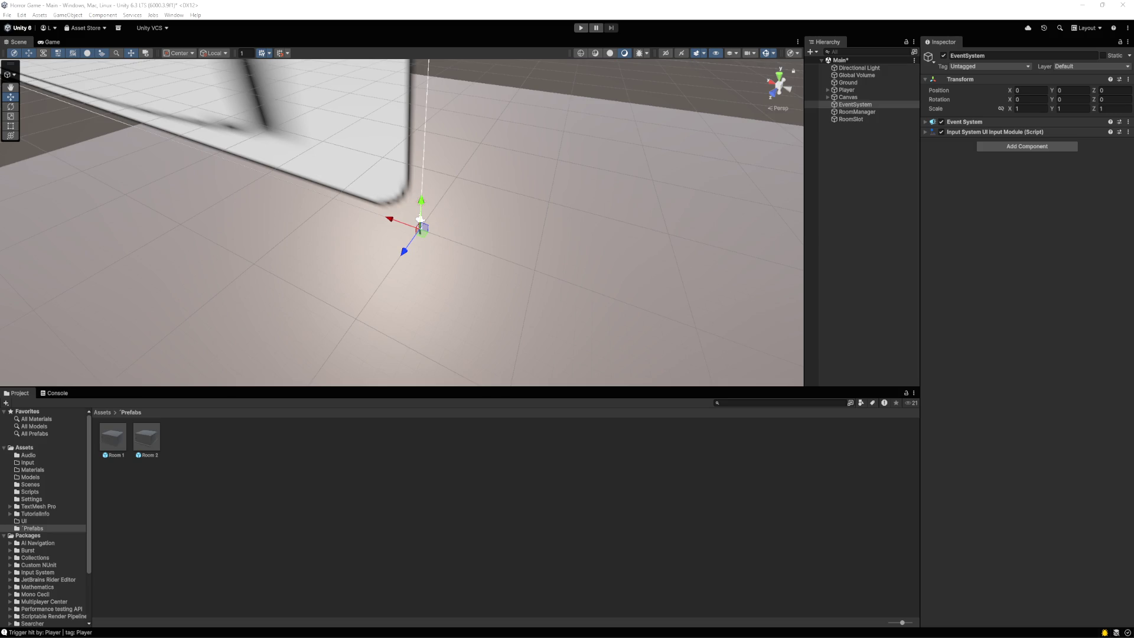
{"action": "left_click", "coordinate": [581, 28]}
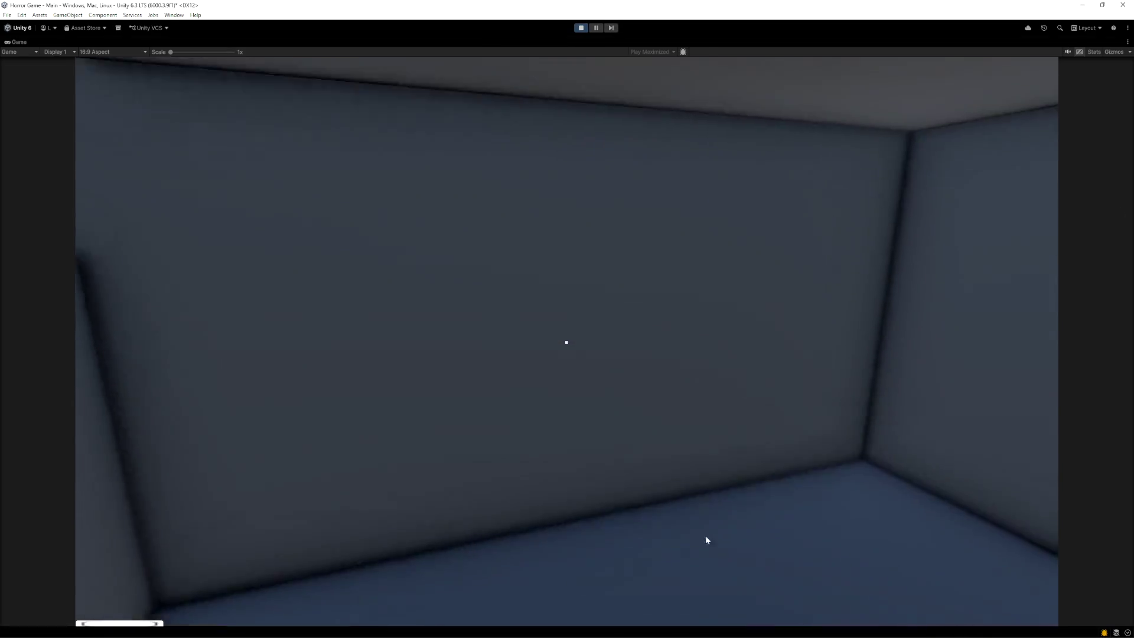
Open both room doors with E in the Game view, stop the test, and reopen the Room 1 prefab
{"action": "left_click", "coordinate": [835, 483]}
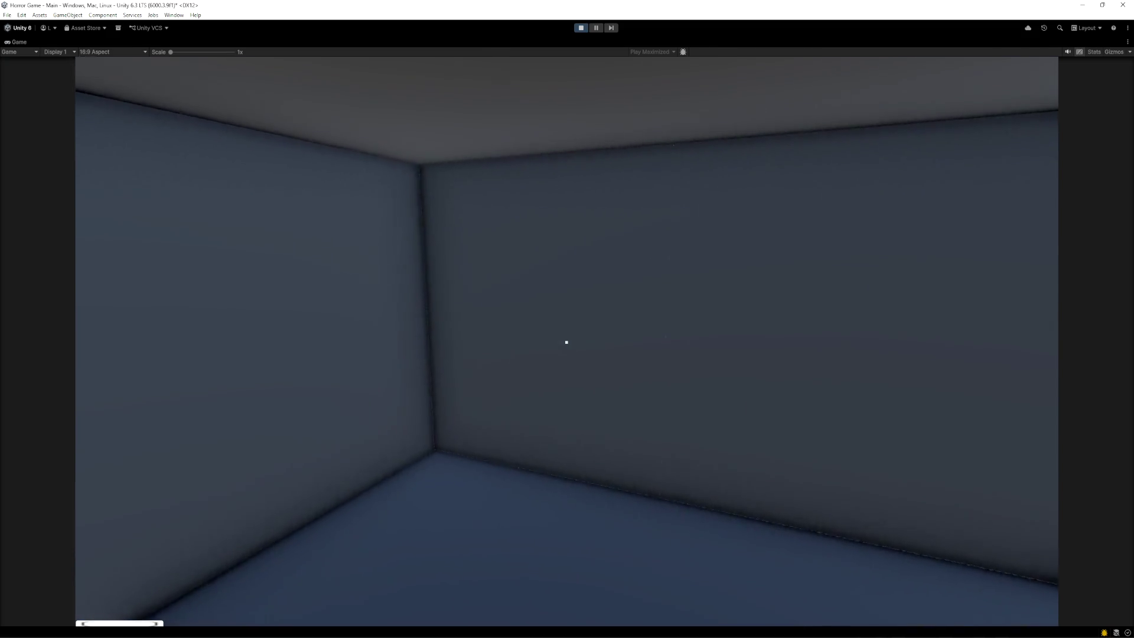
{"action": "key", "text": "e"}
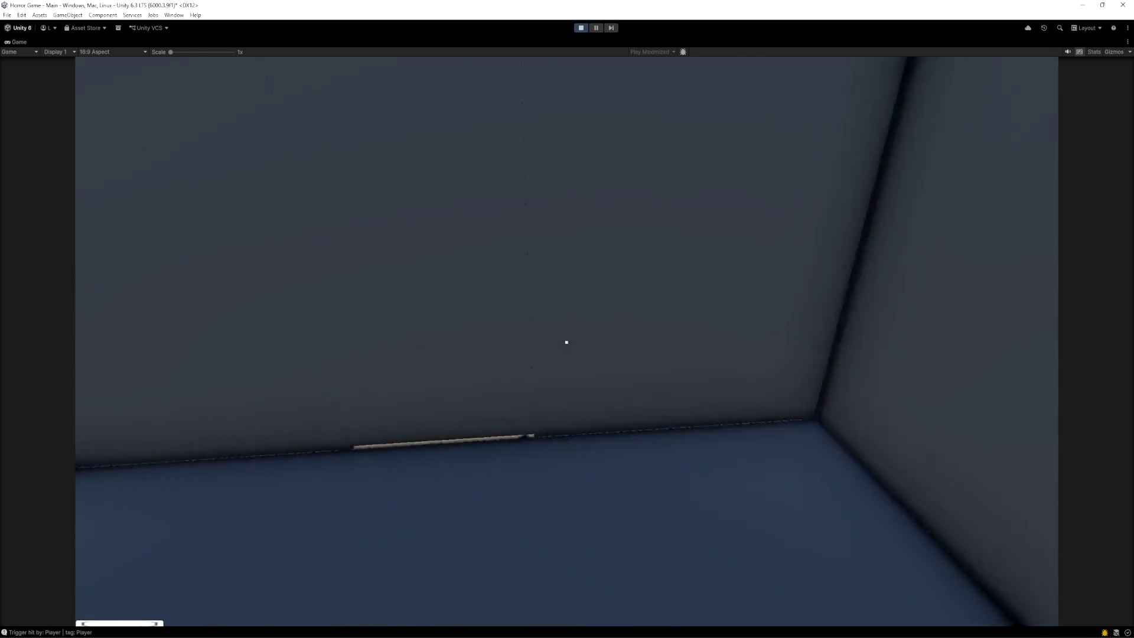
{"action": "key", "text": "e"}
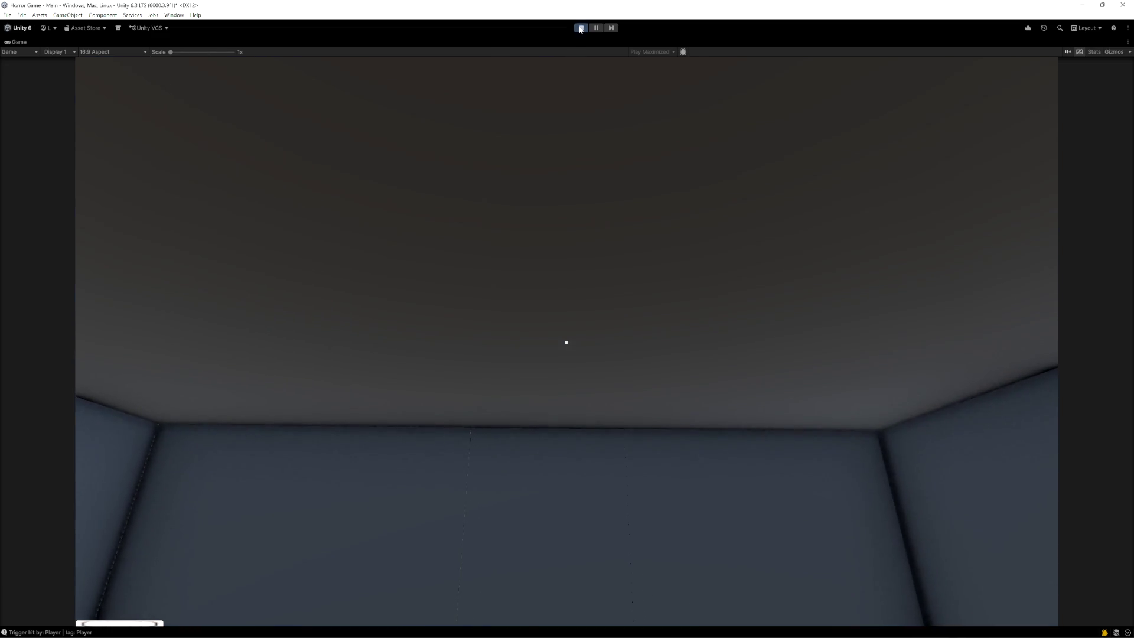
{"action": "left_click", "coordinate": [580, 28]}
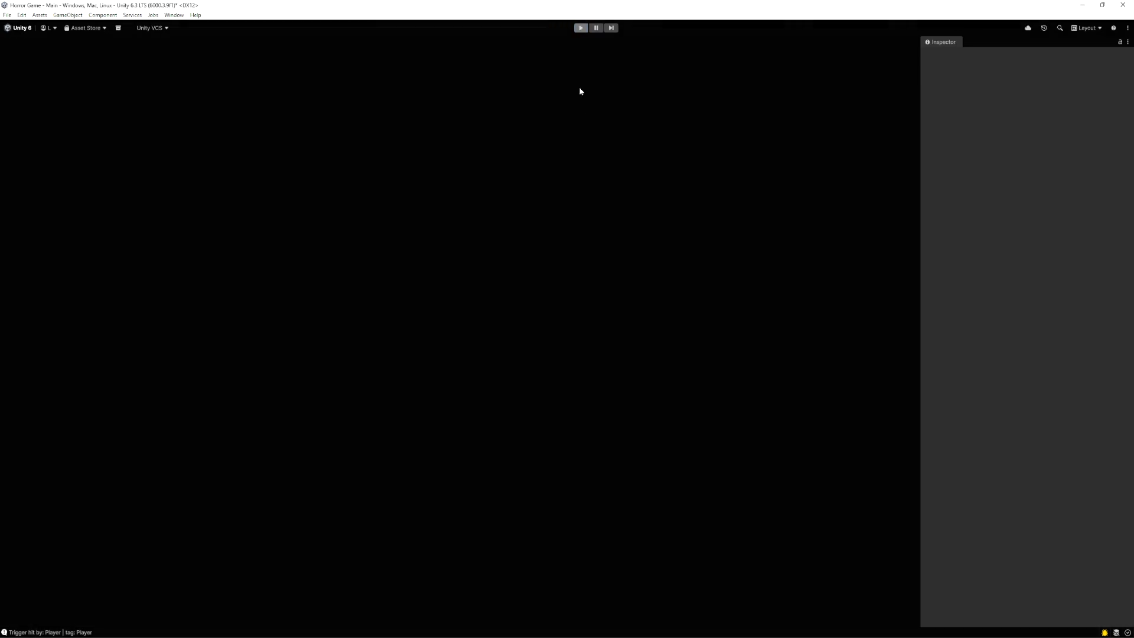
{"action": "double_click", "coordinate": [111, 437]}
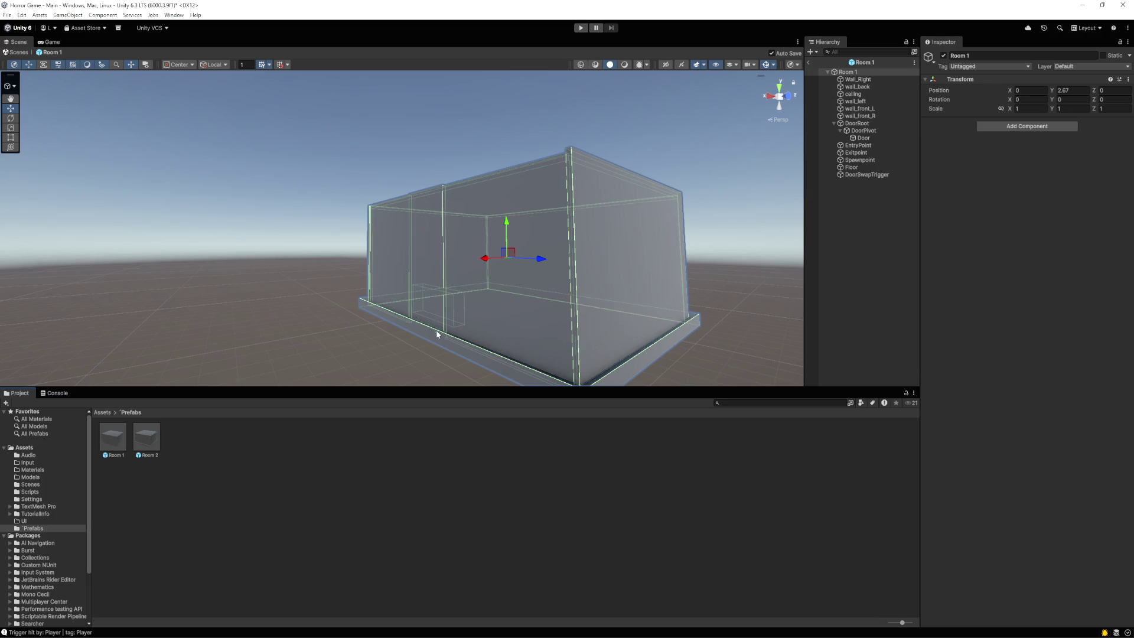
Compare Room 1's DoorSwapTrigger position (X 3.531, Y 0.42, Z -0.634) with the Spawnpoint's
{"action": "left_click", "coordinate": [849, 175]}
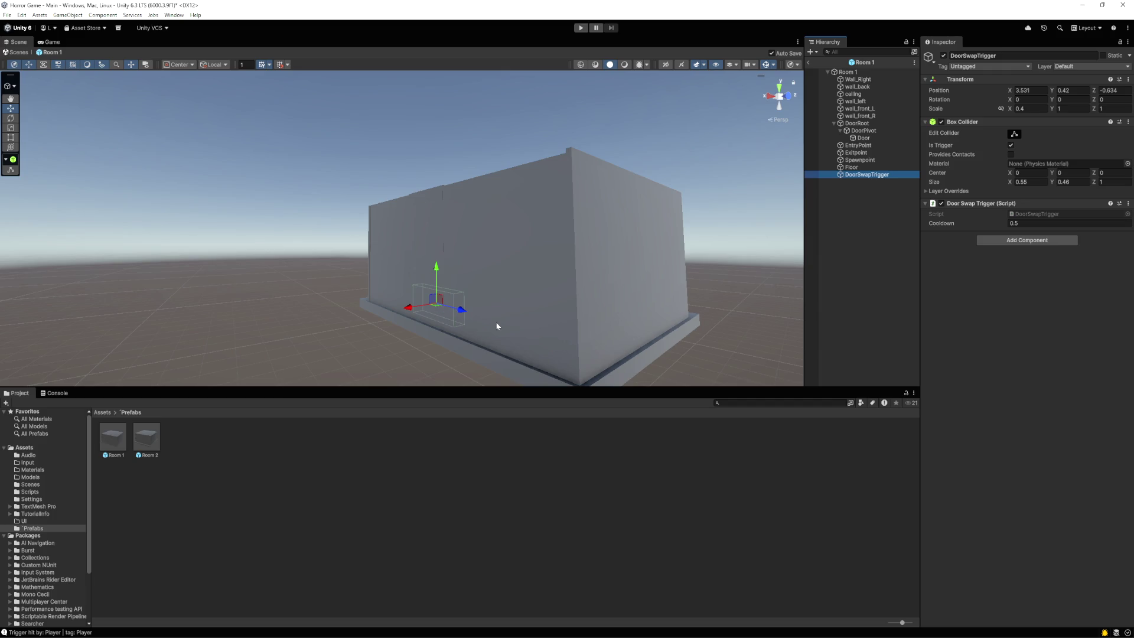
{"action": "left_click", "coordinate": [862, 161]}
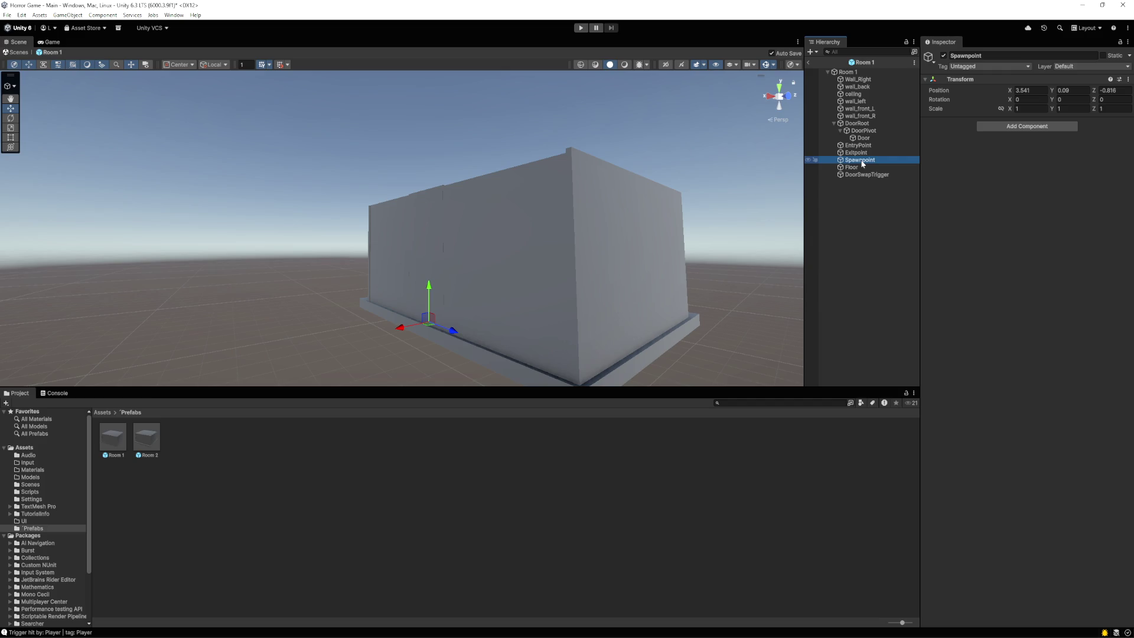
{"action": "left_click", "coordinate": [851, 177]}
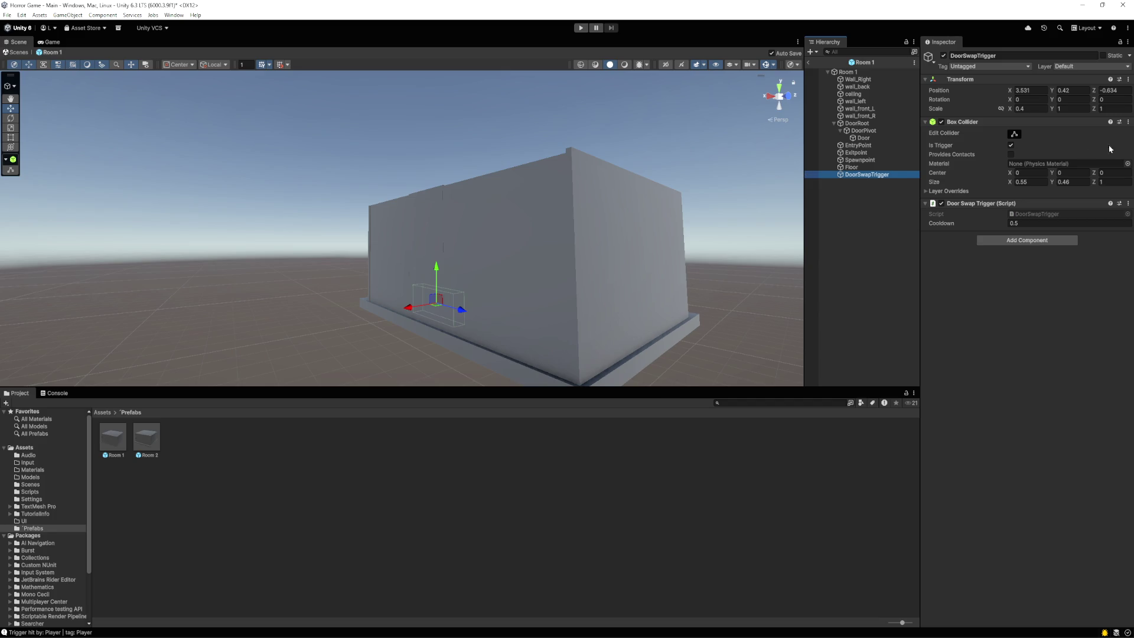
{"action": "key", "text": "alt+Tab"}
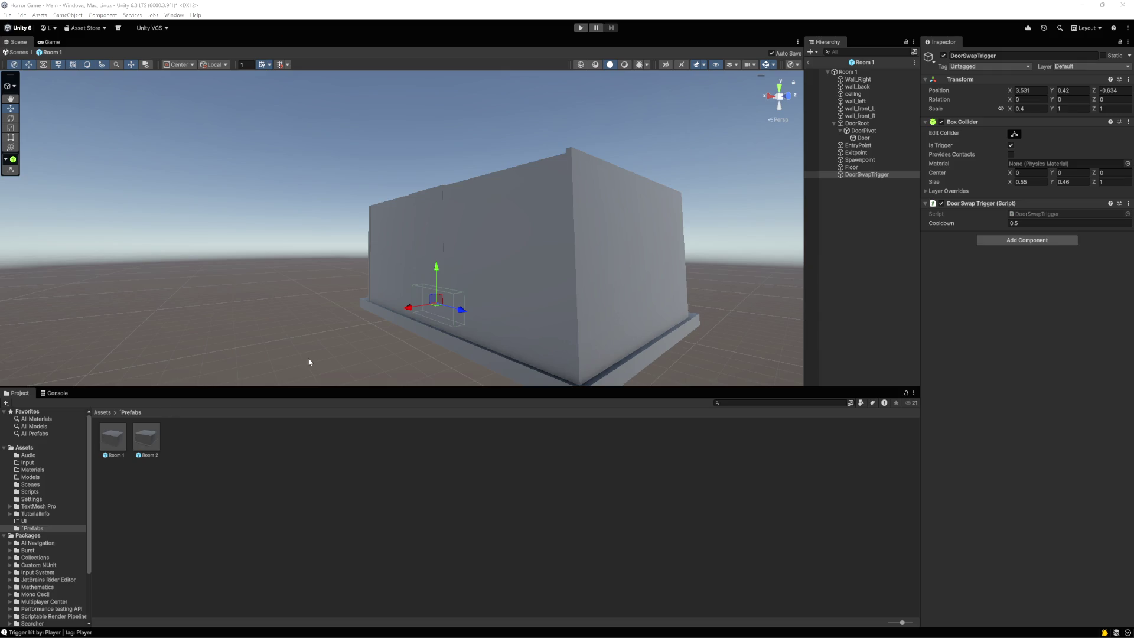
Scale the DoorSwapTrigger box to X 0.76, Y 0.92, Z 0.43 in its Transform
{"action": "left_click_drag", "start_coordinate": [313, 289], "coordinate": [306, 281]}
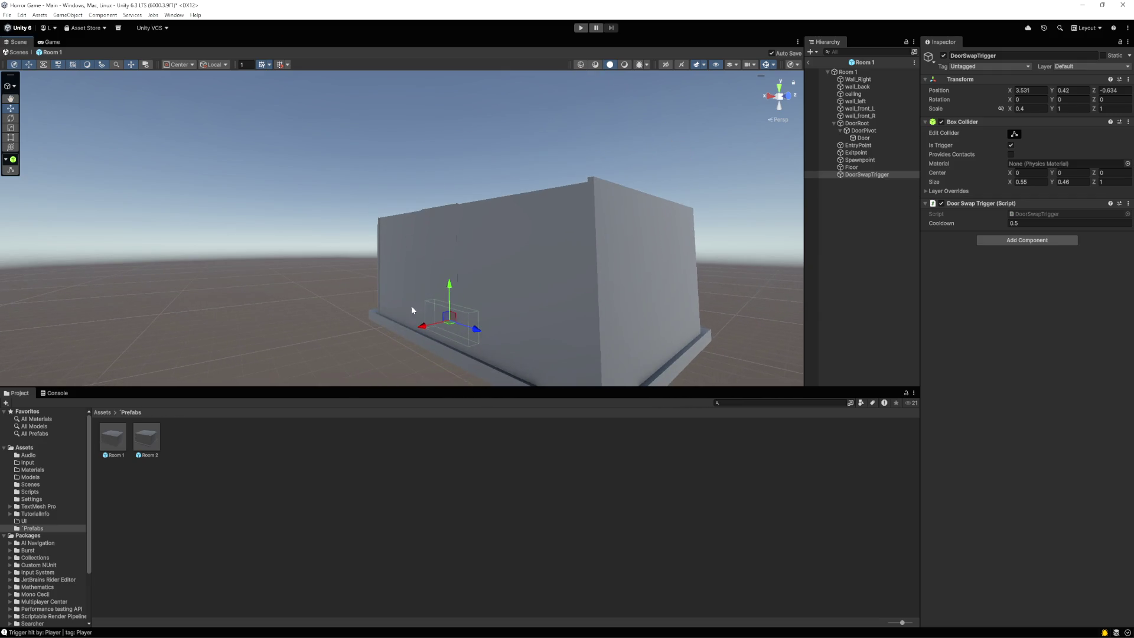
{"action": "left_click", "coordinate": [1030, 109]}
{"action": "type", "text": "0.34"}
{"action": "mouse_move", "coordinate": [1008, 108]}
{"action": "left_mouse_down"}
{"action": "mouse_move", "coordinate": [1087, 108]}
{"action": "mouse_move", "coordinate": [1053, 109]}
{"action": "left_mouse_up"}
{"action": "left_click", "coordinate": [1096, 111]}
{"action": "key", "text": "alt+Tab"}
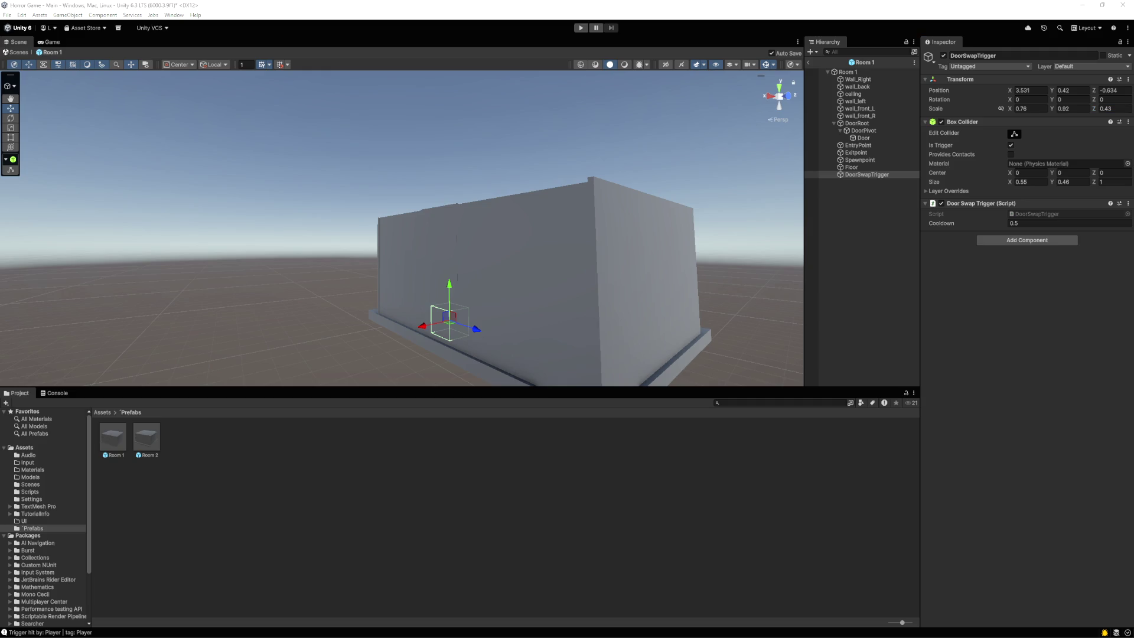